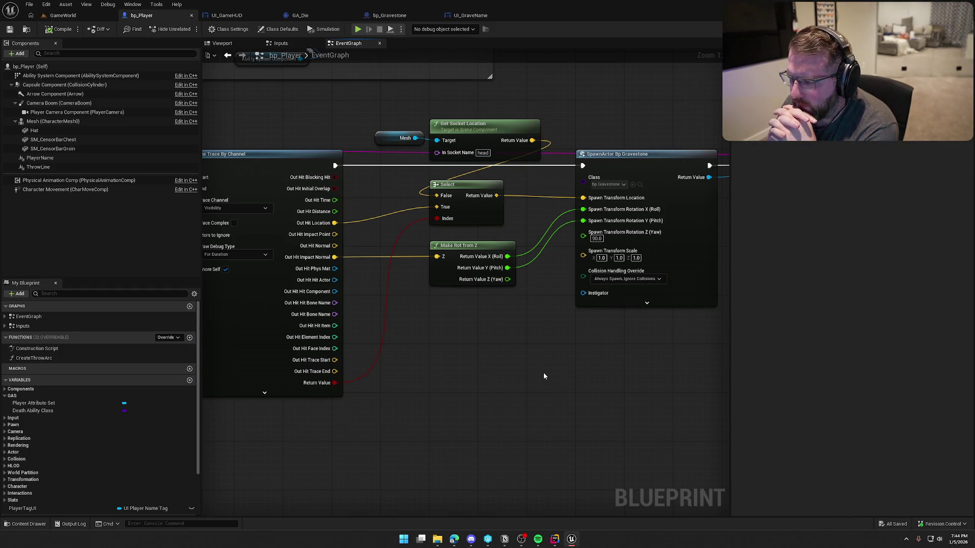
Wire the projected yaw into the SpawnActor node's Rotation Z input.
{"action": "mouse_move", "coordinate": [539, 299]}
{"action": "left_mouse_down"}
{"action": "mouse_move", "coordinate": [359, 298]}
{"action": "mouse_move", "coordinate": [403, 231]}
{"action": "left_mouse_up"}
{"action": "mouse_move", "coordinate": [448, 371]}
{"action": "left_mouse_down"}
{"action": "mouse_move", "coordinate": [384, 357]}
{"action": "mouse_move", "coordinate": [447, 348]}
{"action": "left_mouse_up"}
{"action": "left_click_drag", "start_coordinate": [579, 332], "coordinate": [532, 328]}
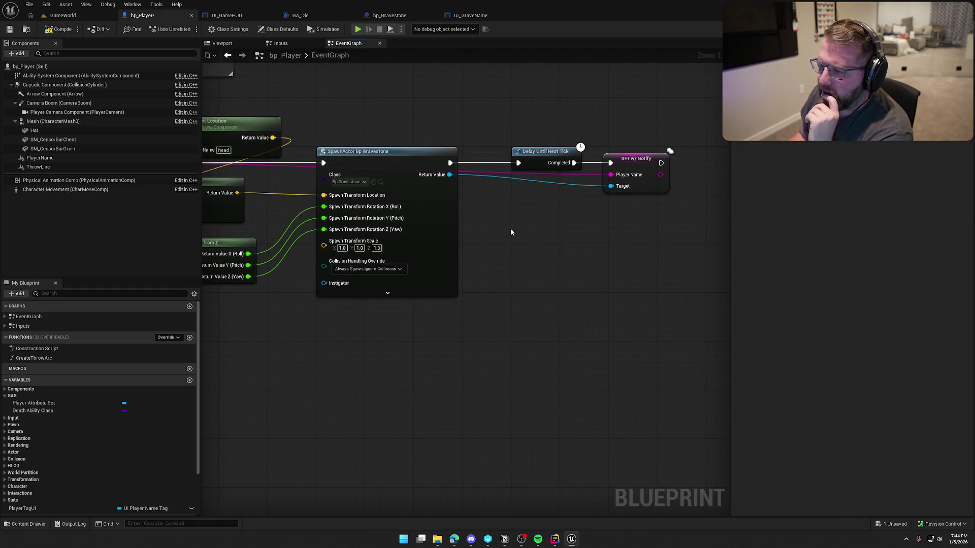
{"action": "mouse_move", "coordinate": [505, 117]}
{"action": "left_mouse_down"}
{"action": "mouse_move", "coordinate": [594, 173]}
{"action": "mouse_move", "coordinate": [361, 138]}
{"action": "left_mouse_up"}
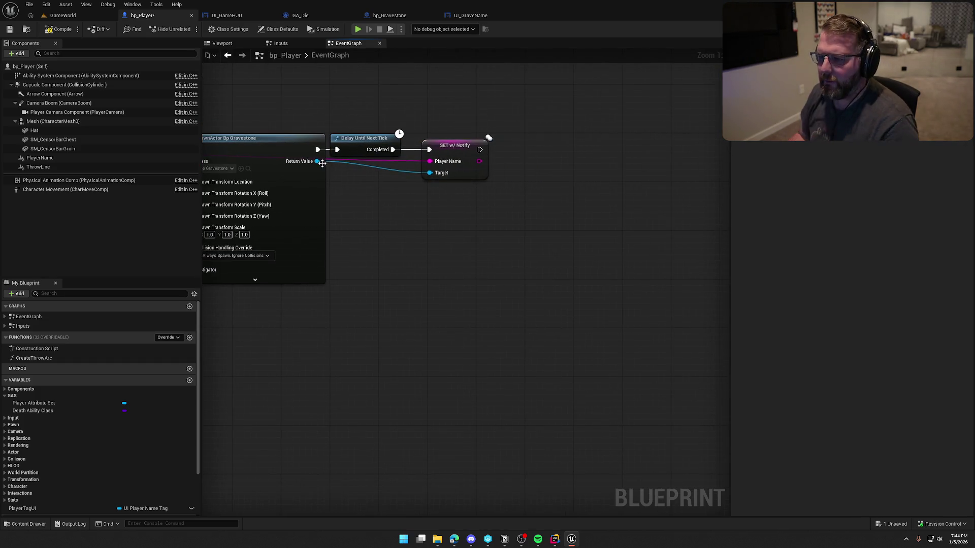
Add an Add Actor Local Rotation node off the spawned gravestone's Return Value.
{"action": "left_click_drag", "start_coordinate": [317, 161], "coordinate": [465, 203]}
{"action": "type", "text": "add"}
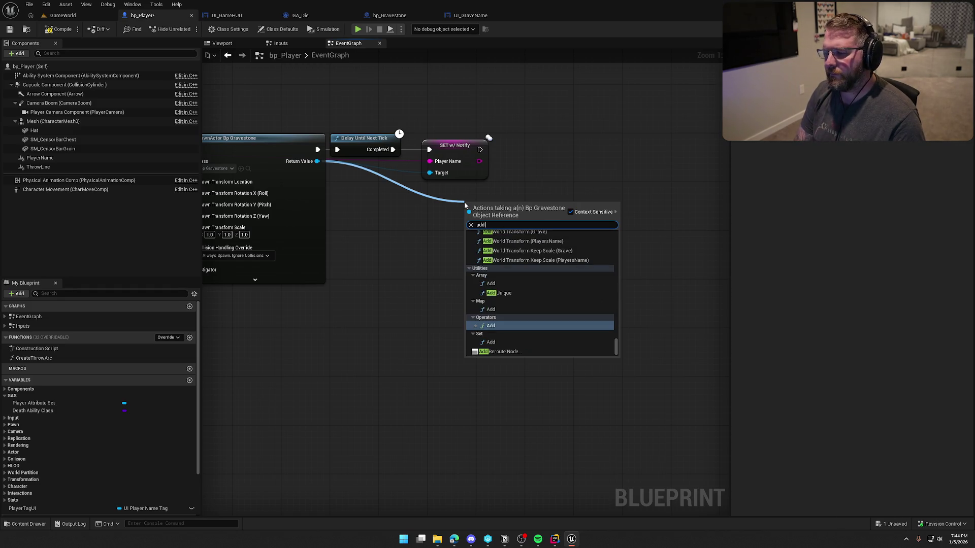
{"action": "type", "text": " rotat"}
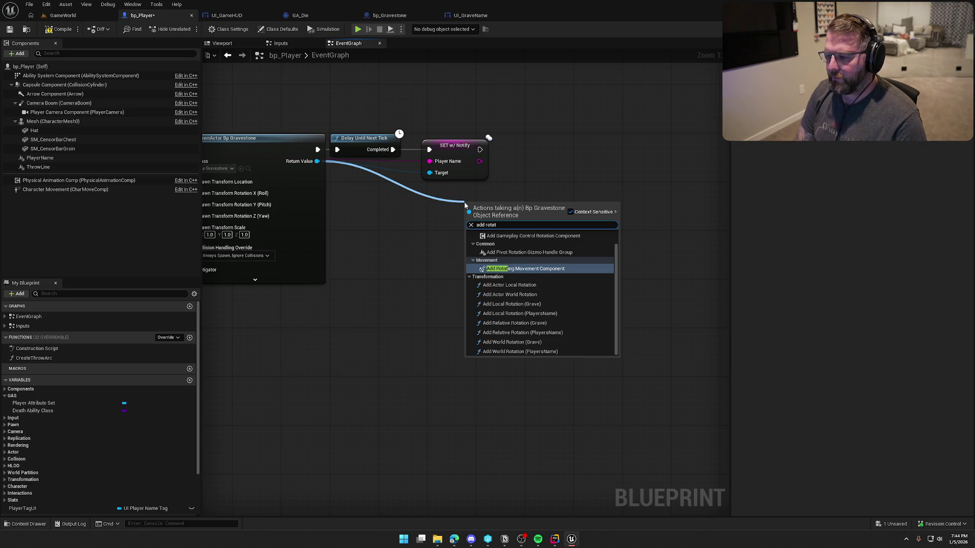
{"action": "type", "text": "t"}
{"action": "key", "text": "BackSpace"}
{"action": "type", "text": "t"}
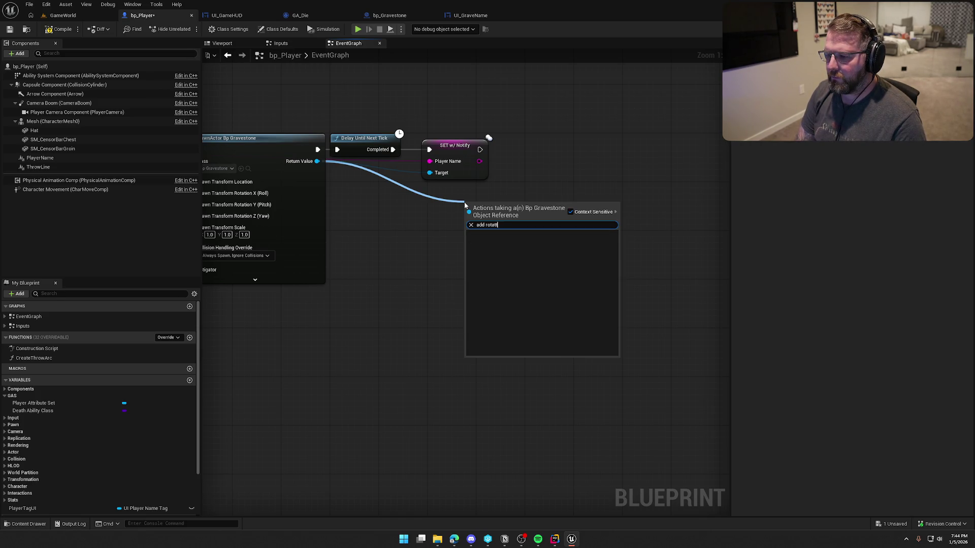
{"action": "key", "text": "BackSpace"}
{"action": "key", "text": "BackSpace"}
{"action": "key", "text": "BackSpace"}
{"action": "type", "text": "ion"}
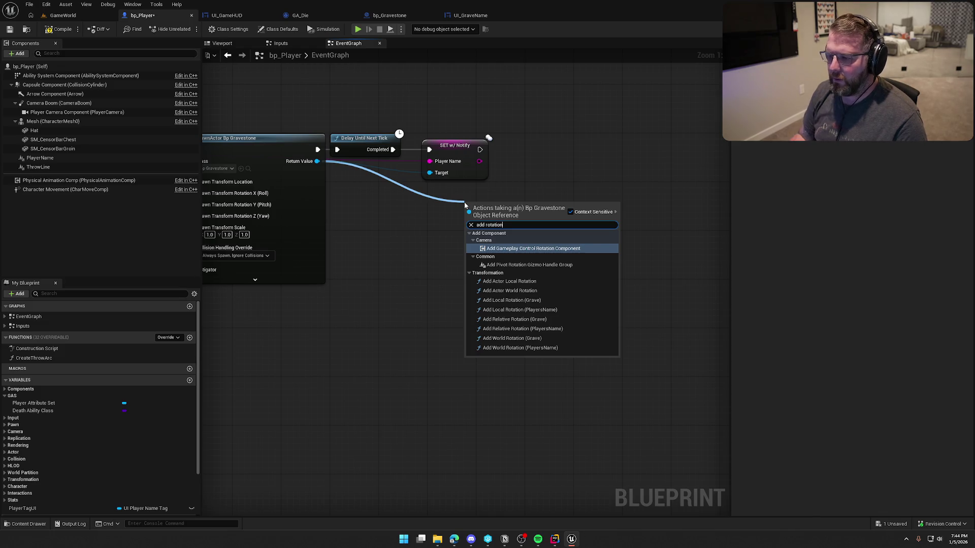
{"action": "left_click", "coordinate": [508, 282]}
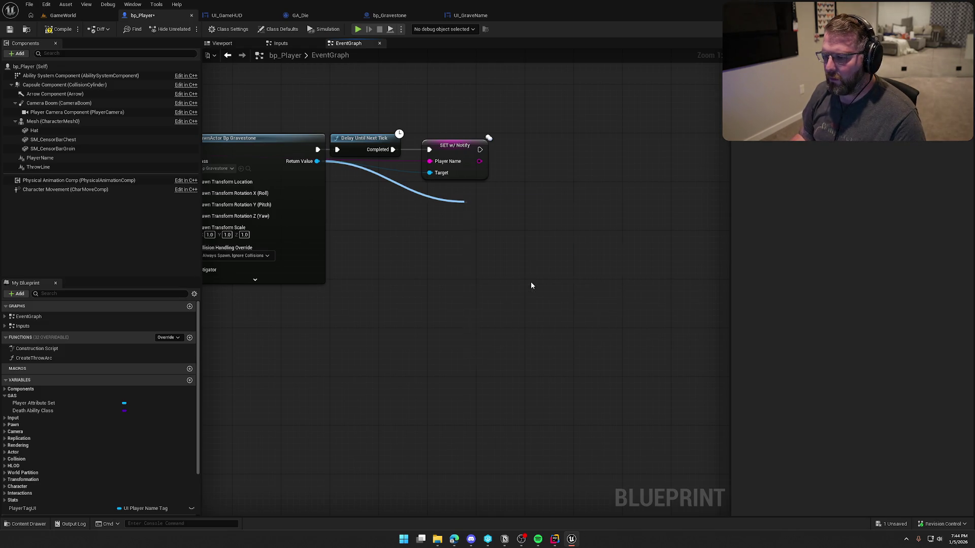
Run the rotation after SET w/ Notify with a delta rotation Z of 90.0.
{"action": "mouse_move", "coordinate": [480, 149]}
{"action": "left_mouse_down"}
{"action": "mouse_move", "coordinate": [471, 221]}
{"action": "mouse_move", "coordinate": [577, 133]}
{"action": "left_mouse_up"}
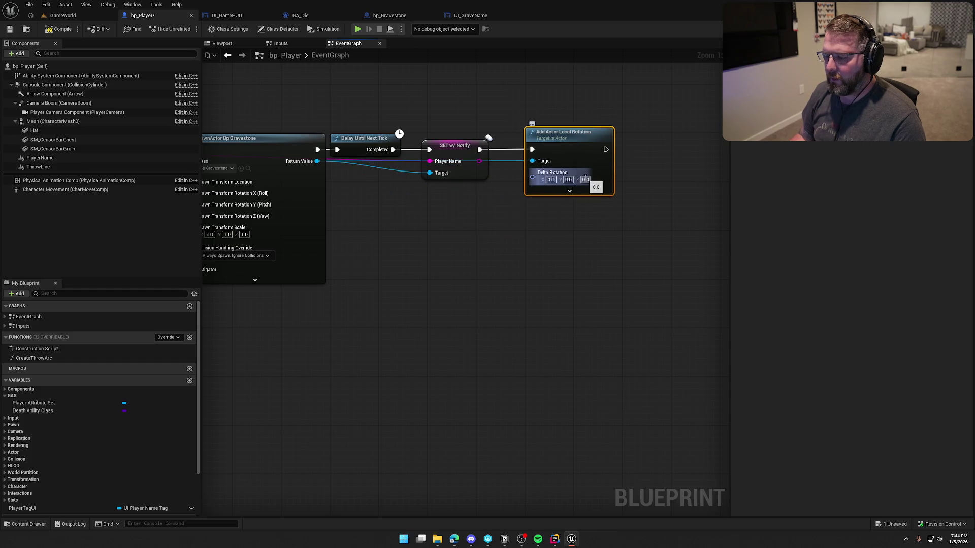
{"action": "left_click_drag", "start_coordinate": [471, 267], "coordinate": [527, 271]}
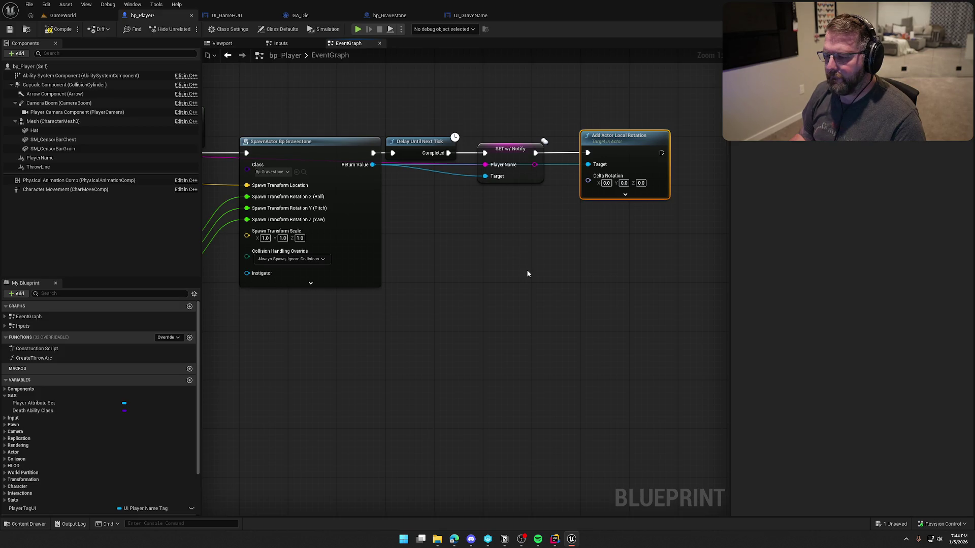
{"action": "left_click", "coordinate": [641, 183]}
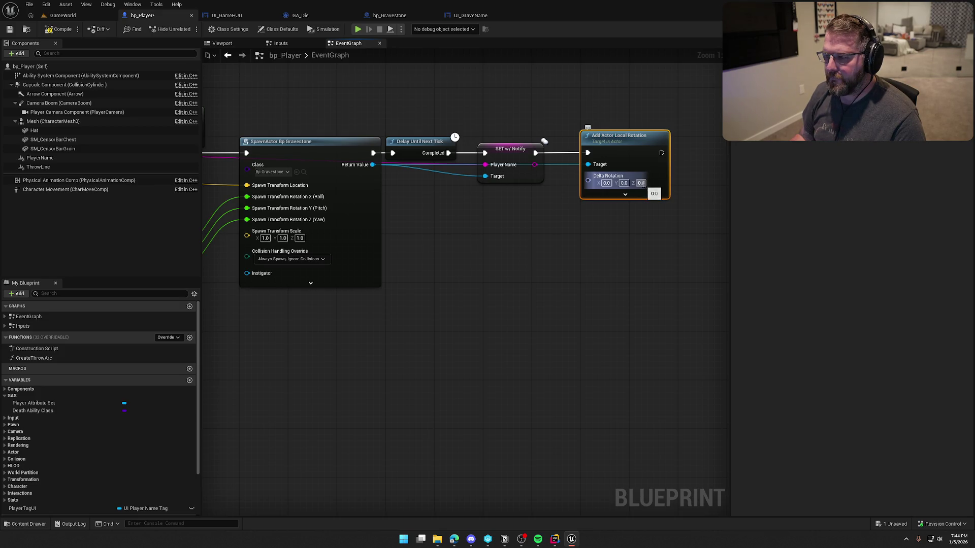
{"action": "type", "text": "90"}
{"action": "left_click", "coordinate": [654, 224]}
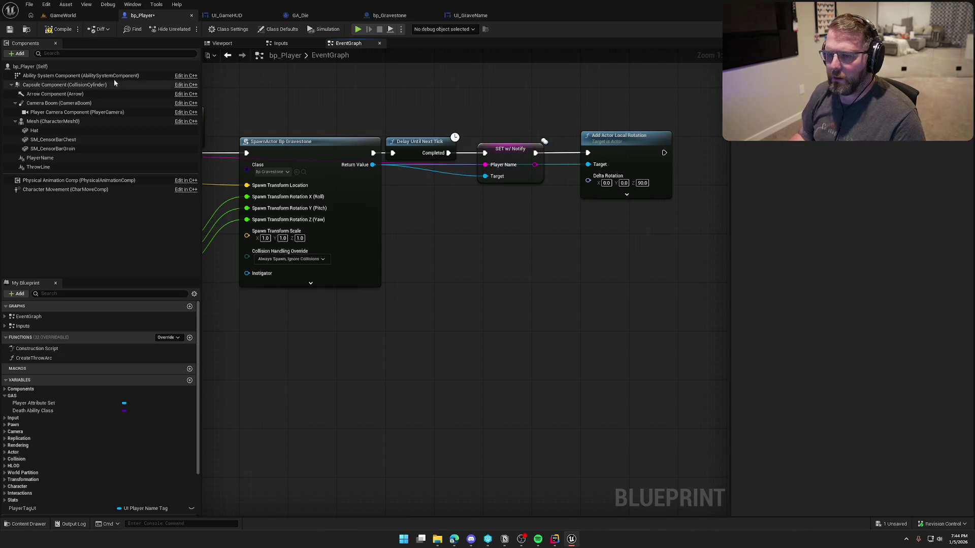
Start a play test in the GameWorld level and walk the character across the dunes.
{"action": "left_click", "coordinate": [63, 15]}
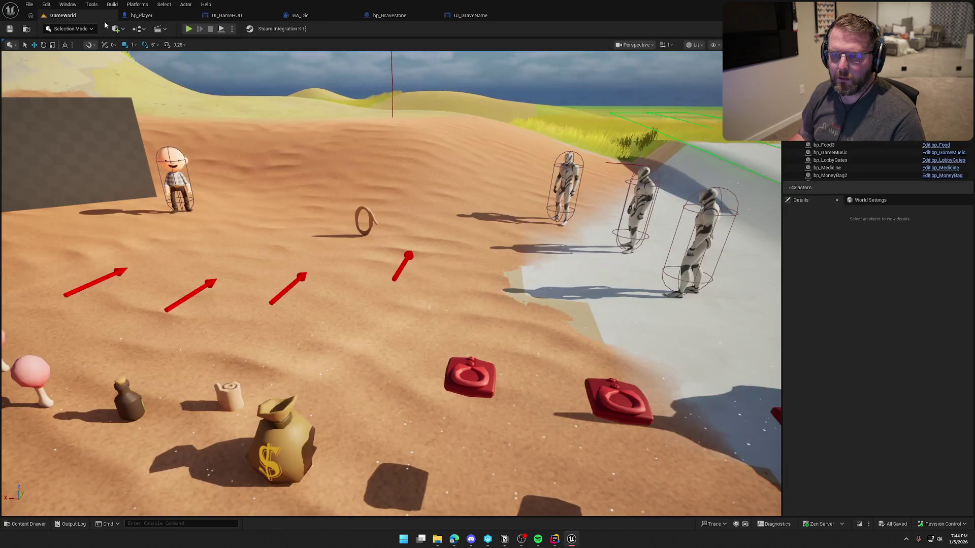
{"action": "key", "text": "w"}
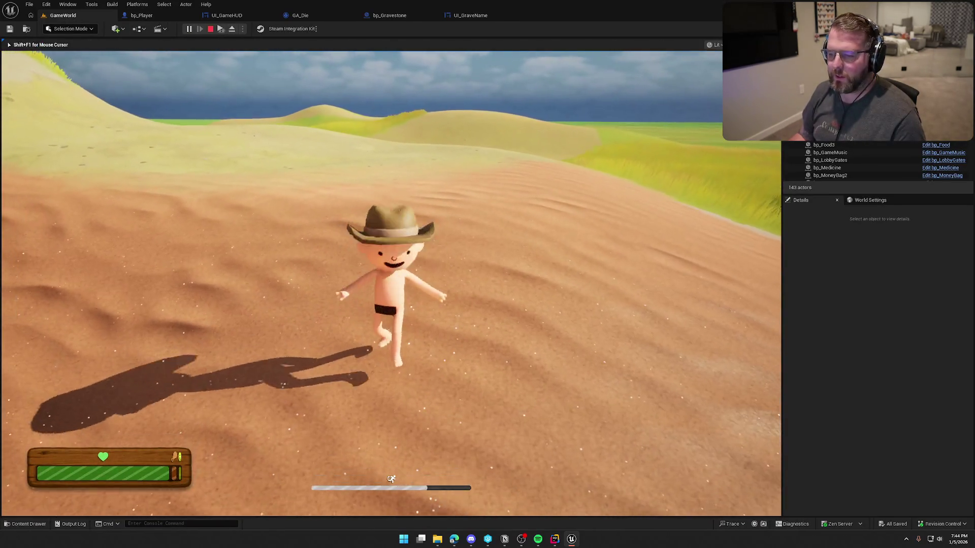
{"action": "key", "text": "super"}
{"action": "key", "text": "Escape"}
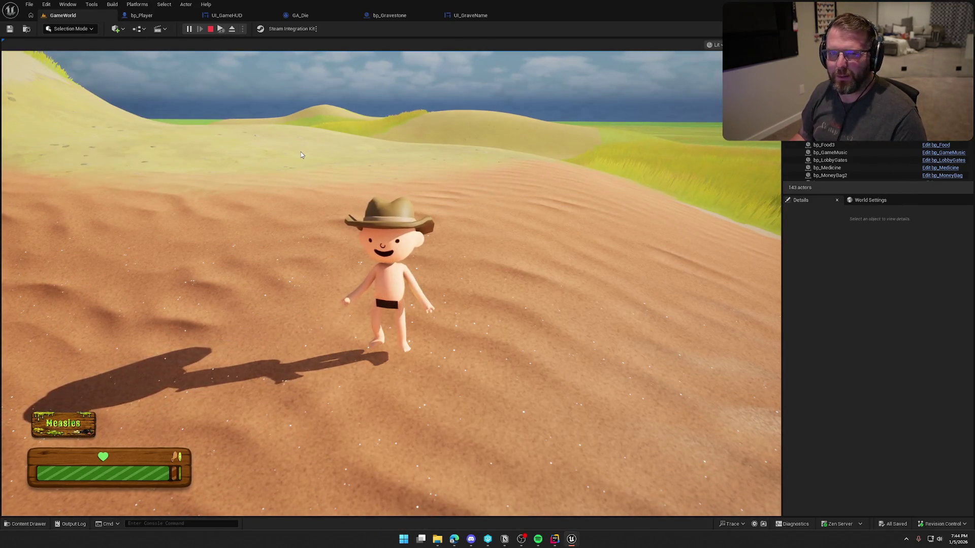
{"action": "left_click", "coordinate": [306, 153]}
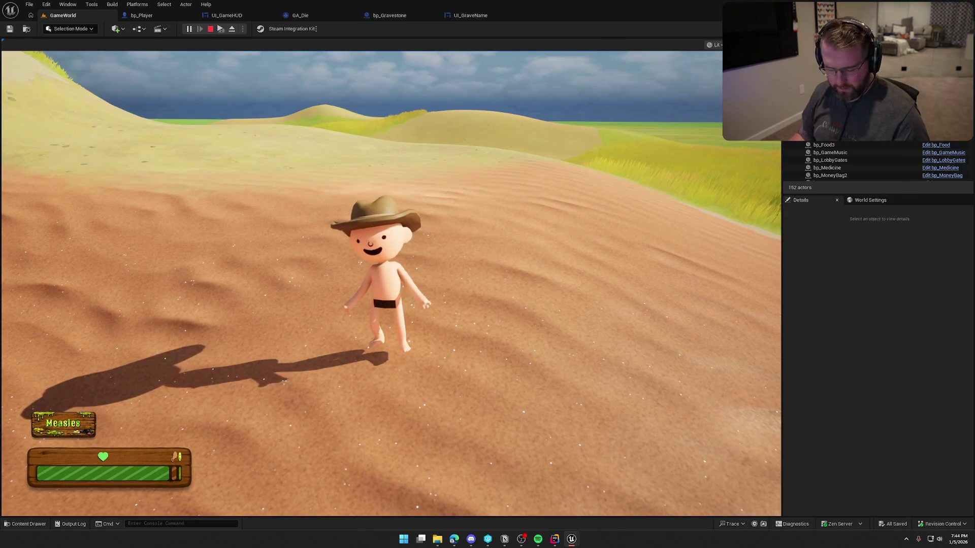
{"action": "key", "text": "super"}
{"action": "key", "text": "Escape"}
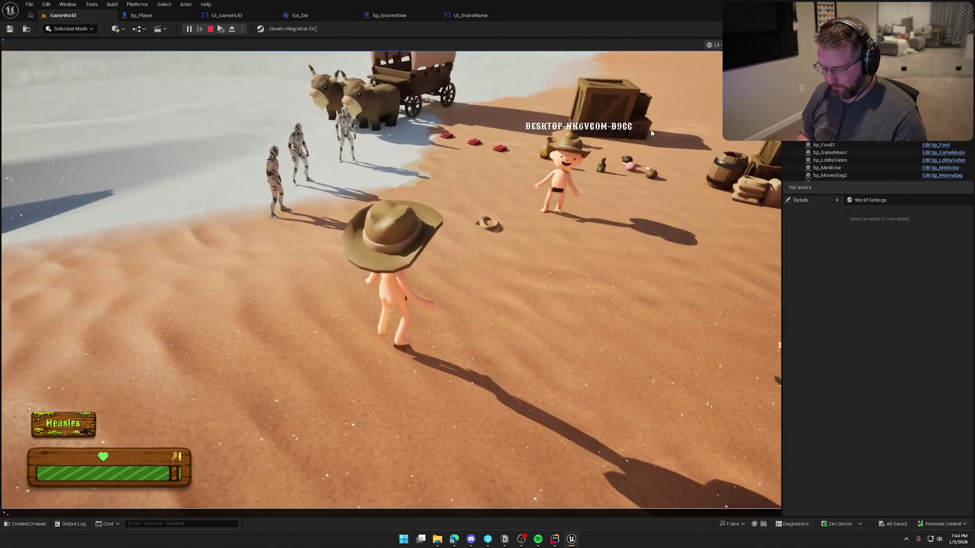
Kill the player from the console, check the gravestone, then stop the session.
{"action": "key", "text": "grave"}
{"action": "key", "text": "Return"}
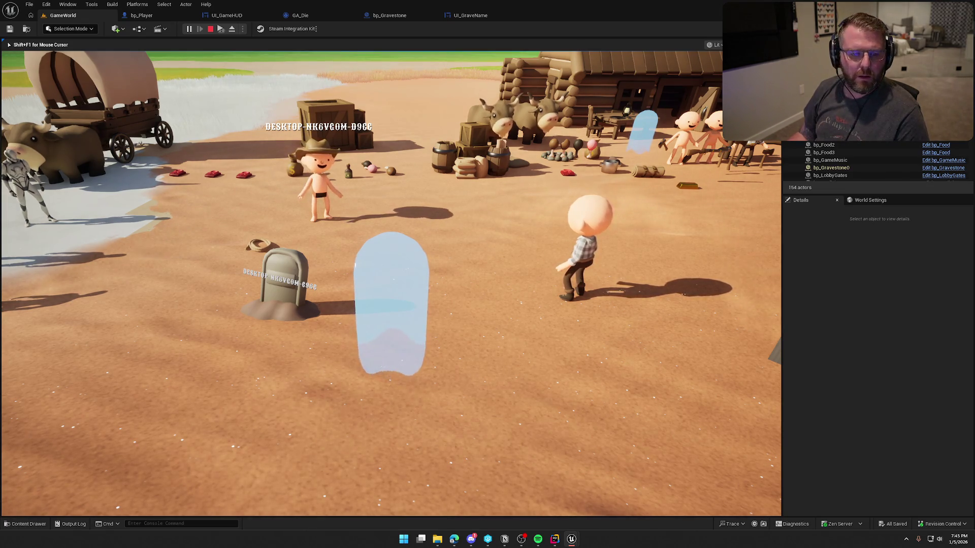
{"action": "key", "text": "Escape"}
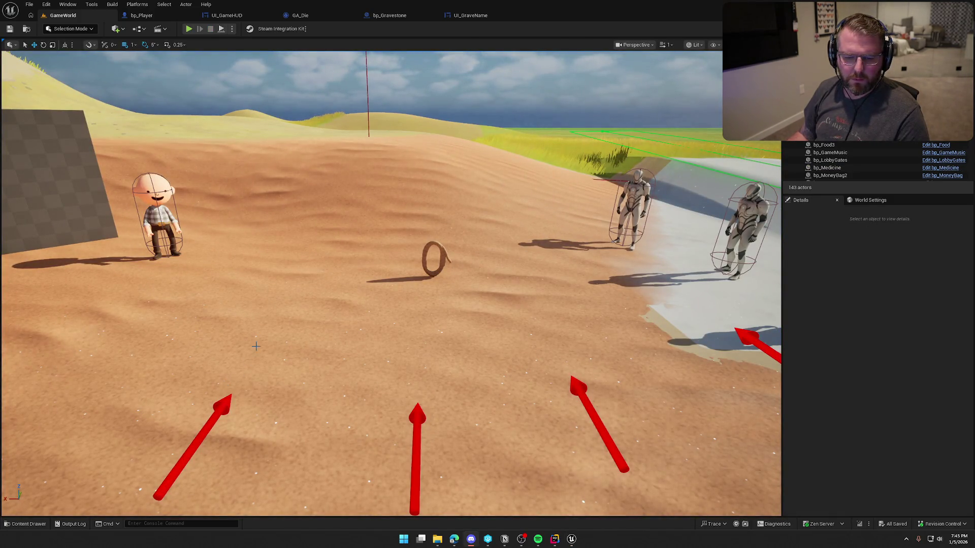
Fly the editor camera over the dunes, then open and close the Content Drawer.
{"action": "key", "text": "a"}
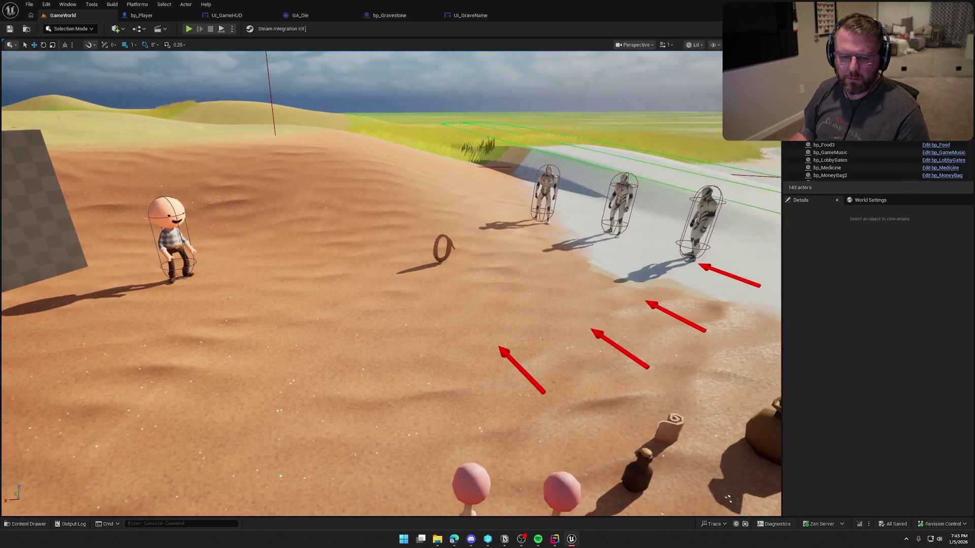
{"action": "key", "text": "d"}
{"action": "left_click_drag", "start_coordinate": [348, 365], "coordinate": [348, 333]}
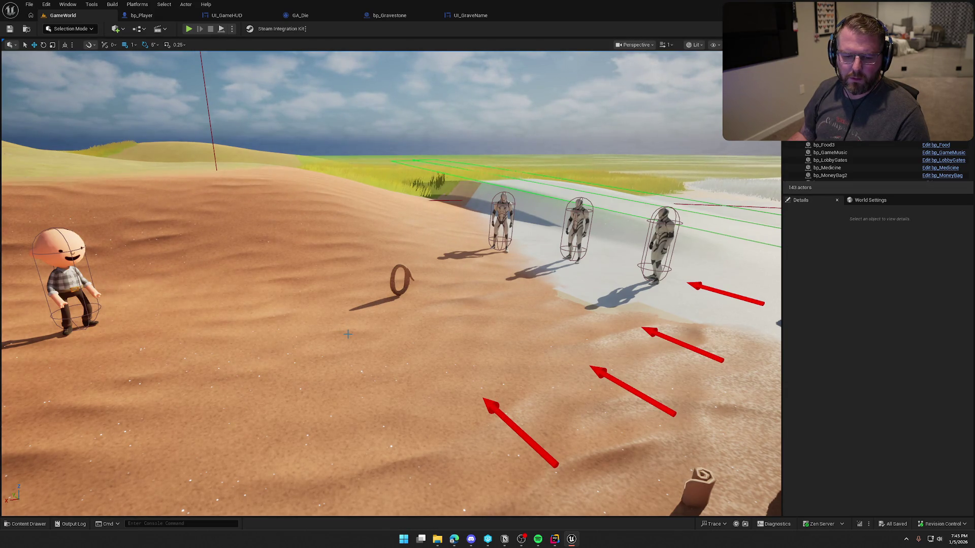
{"action": "mouse_move", "coordinate": [347, 333]}
{"action": "left_mouse_down"}
{"action": "mouse_move", "coordinate": [365, 330]}
{"action": "mouse_move", "coordinate": [388, 349]}
{"action": "left_mouse_up"}
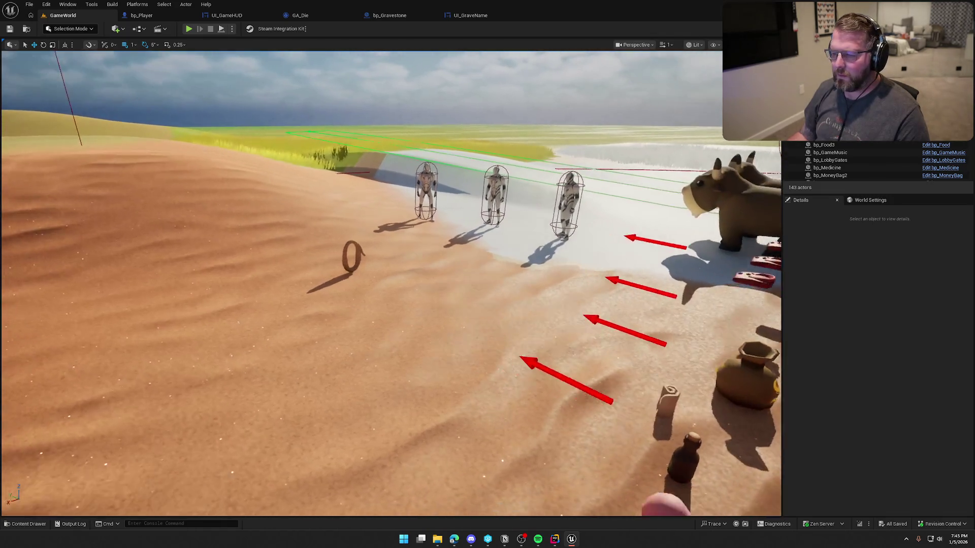
{"action": "key", "text": "ctrl+space"}
{"action": "left_click", "coordinate": [850, 340]}
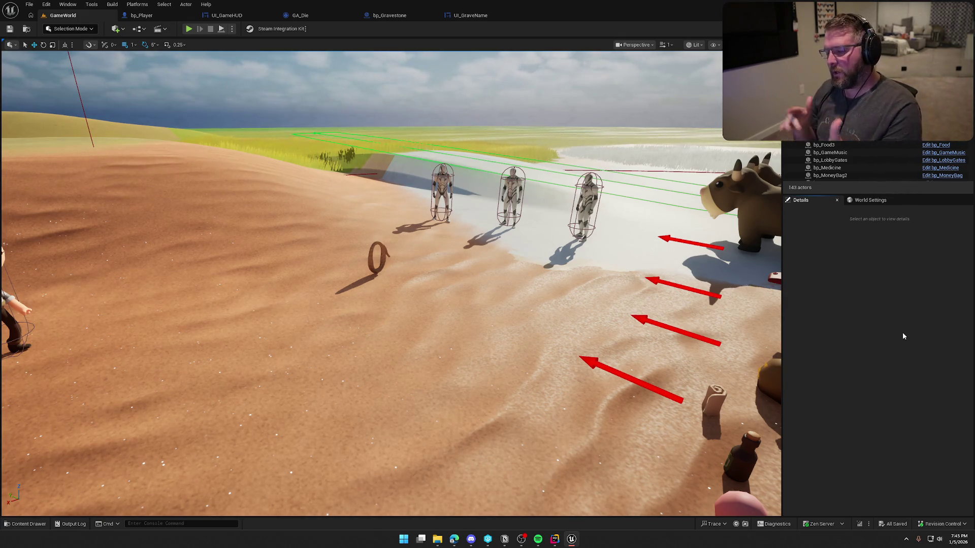
{"action": "left_click", "coordinate": [155, 16]}
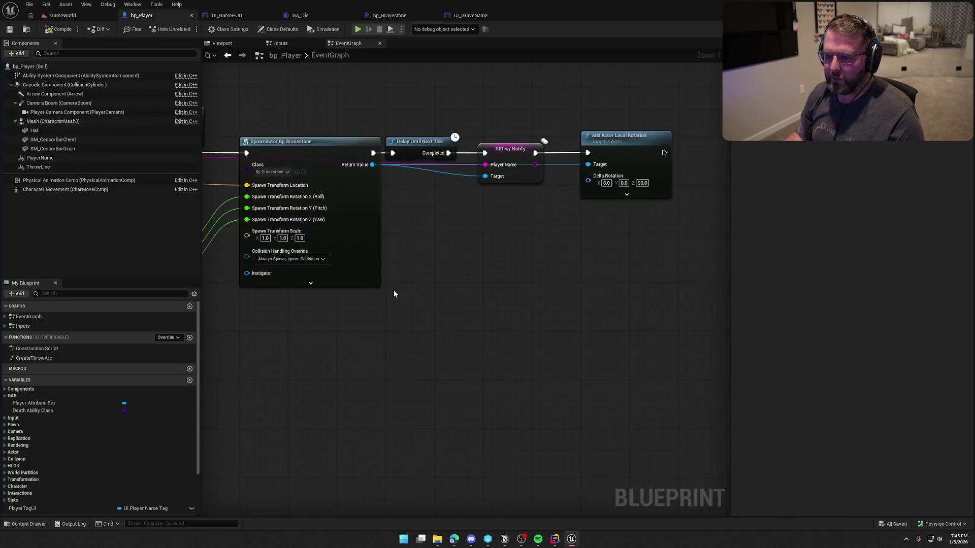
{"action": "scroll", "coordinate": [394, 291], "scroll_direction": "down", "scroll_amount": 2}
{"action": "left_click_drag", "start_coordinate": [575, 353], "coordinate": [608, 357]}
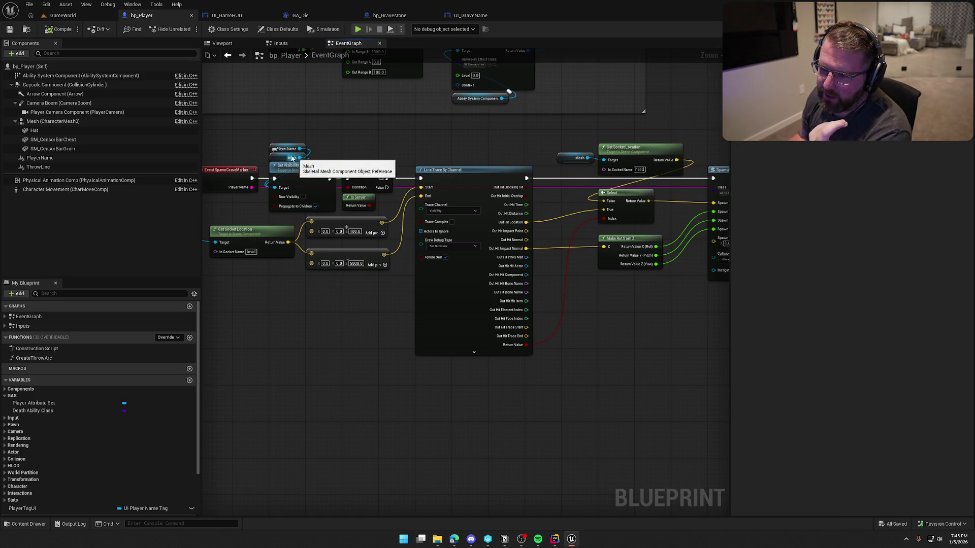
{"action": "left_click_drag", "start_coordinate": [567, 429], "coordinate": [231, 420]}
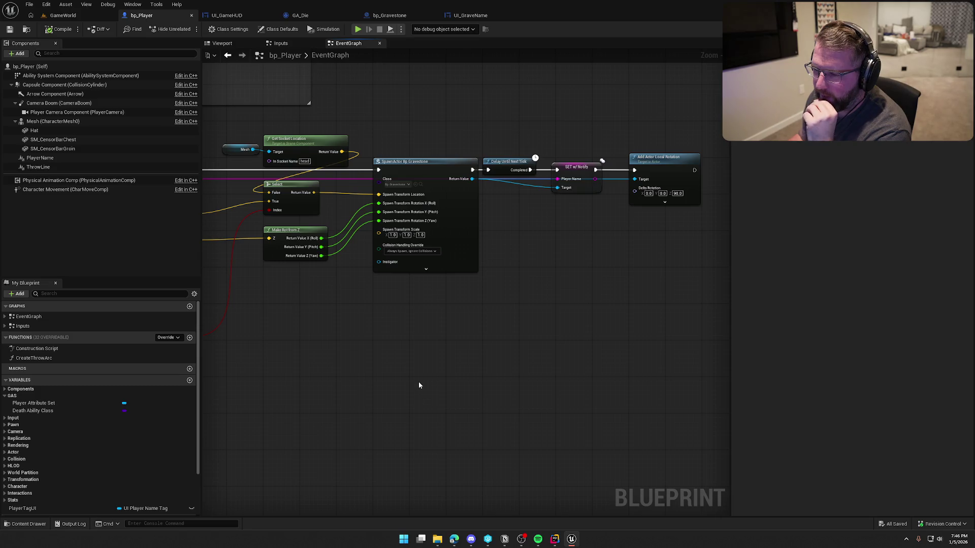
{"action": "left_click_drag", "start_coordinate": [419, 383], "coordinate": [455, 389]}
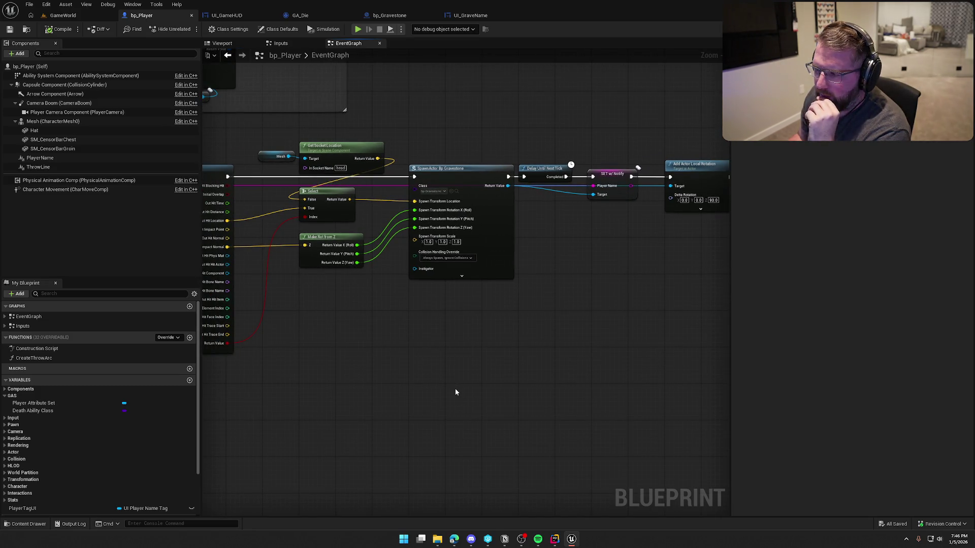
{"action": "left_click_drag", "start_coordinate": [456, 390], "coordinate": [434, 366]}
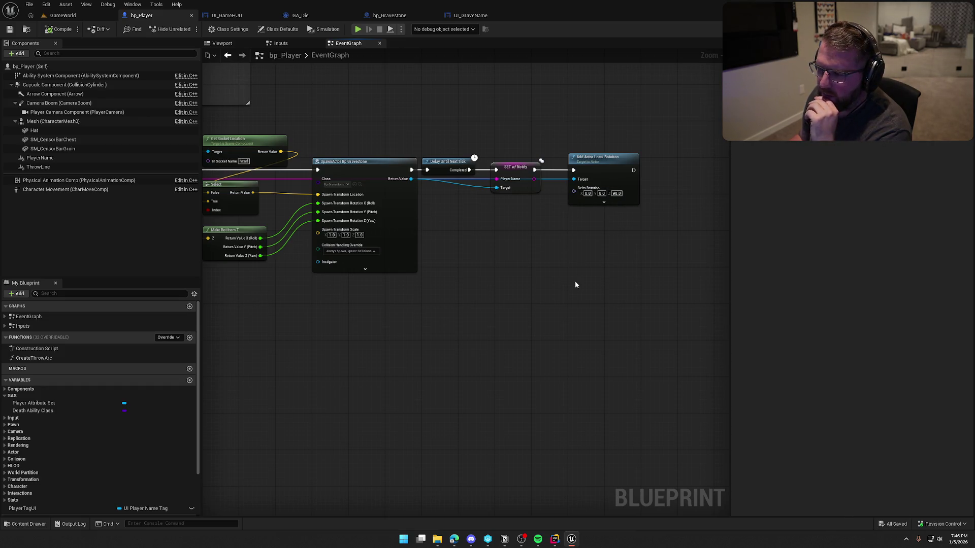
{"action": "mouse_move", "coordinate": [565, 282]}
{"action": "left_mouse_down"}
{"action": "mouse_move", "coordinate": [637, 269]}
{"action": "mouse_move", "coordinate": [589, 267]}
{"action": "left_mouse_up"}
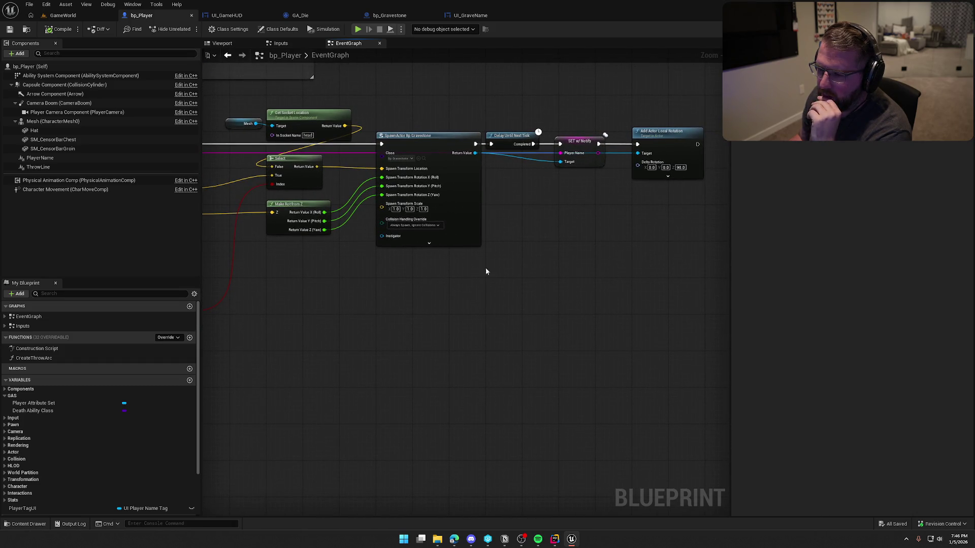
{"action": "scroll", "coordinate": [337, 255], "scroll_direction": "up", "scroll_amount": 2}
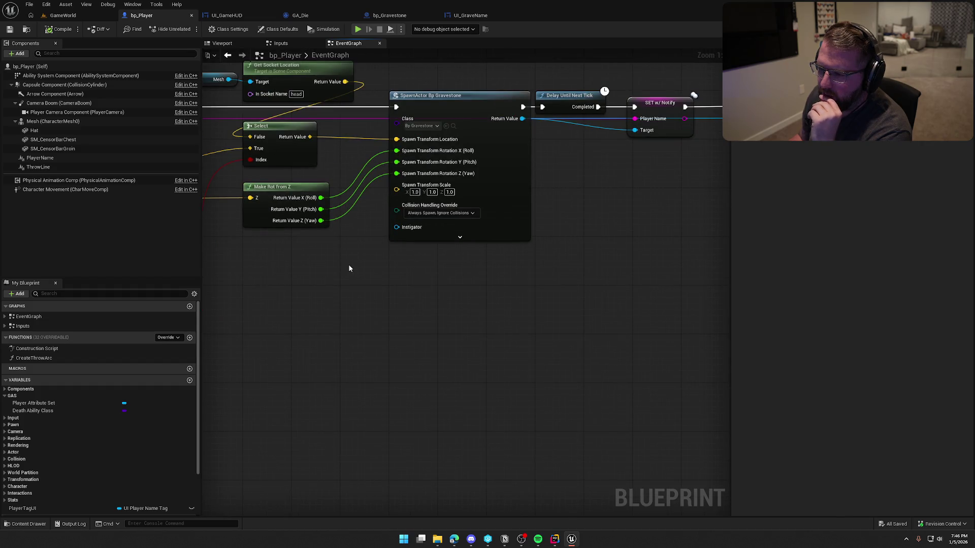
{"action": "mouse_move", "coordinate": [352, 306]}
{"action": "left_mouse_down"}
{"action": "mouse_move", "coordinate": [424, 285]}
{"action": "mouse_move", "coordinate": [472, 300]}
{"action": "left_mouse_up"}
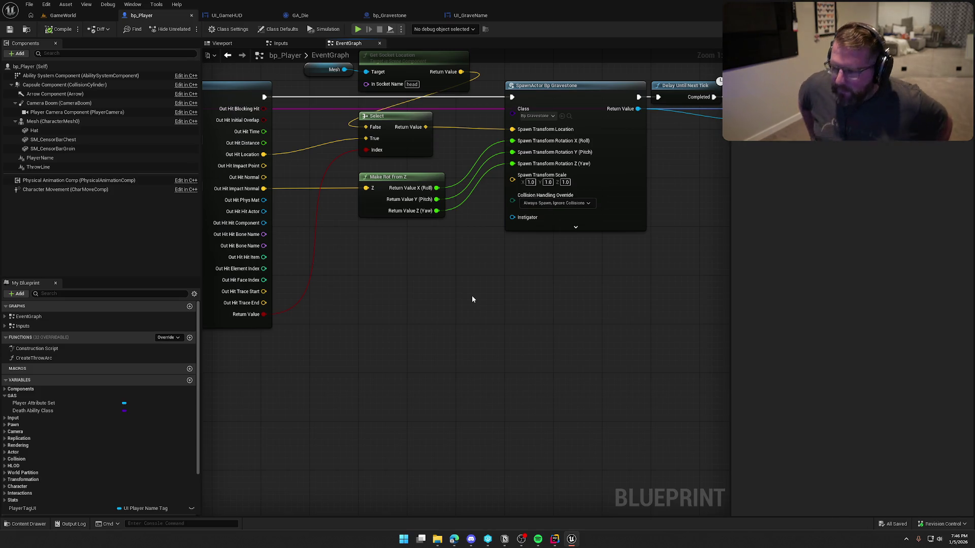
{"action": "left_click_drag", "start_coordinate": [471, 296], "coordinate": [455, 328]}
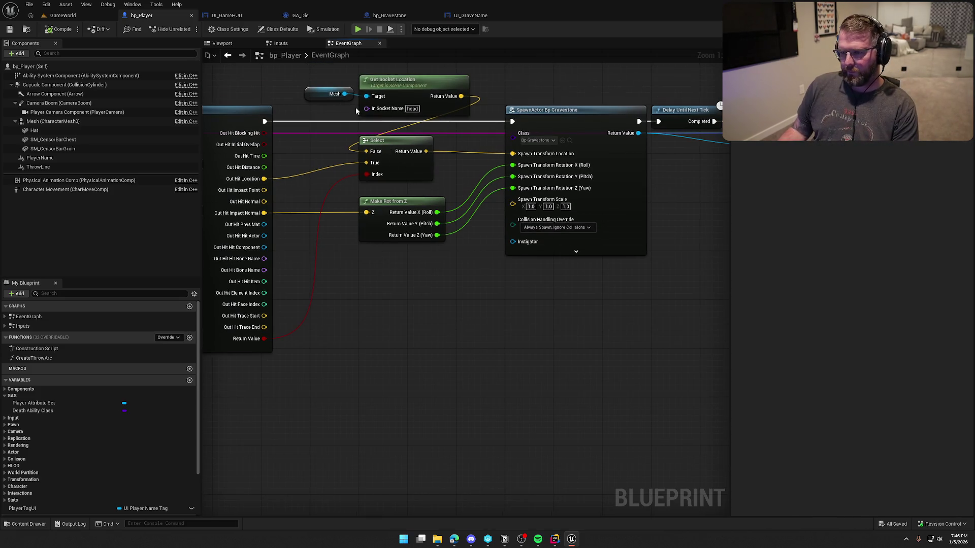
{"action": "left_click_drag", "start_coordinate": [347, 93], "coordinate": [375, 254]}
{"action": "type", "text": "get s"}
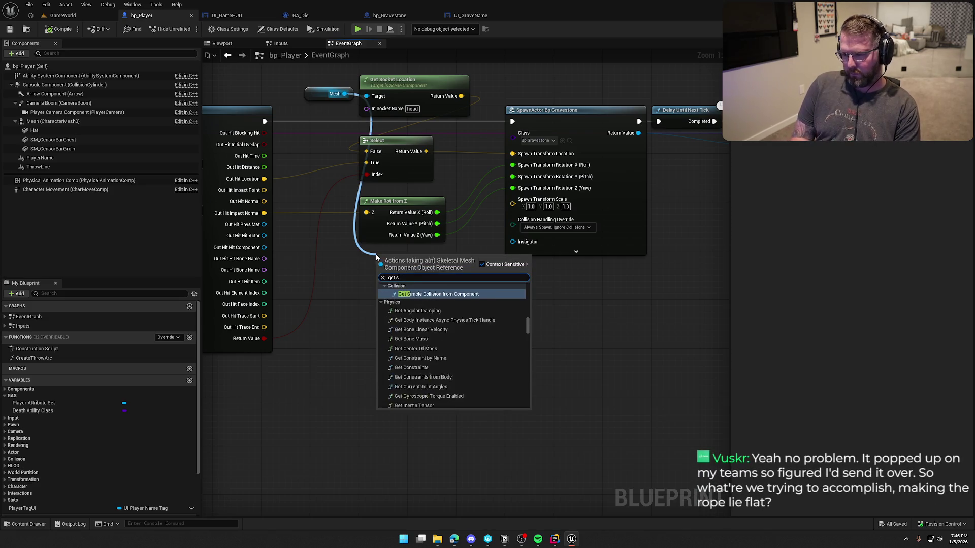
{"action": "type", "text": "ocket"}
{"action": "type", "text": " rot"}
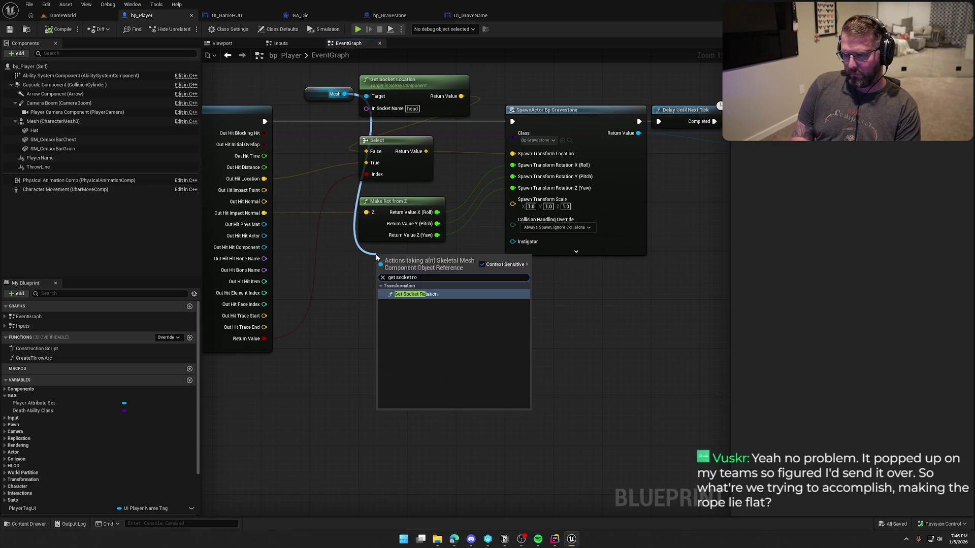
{"action": "key", "text": "Return"}
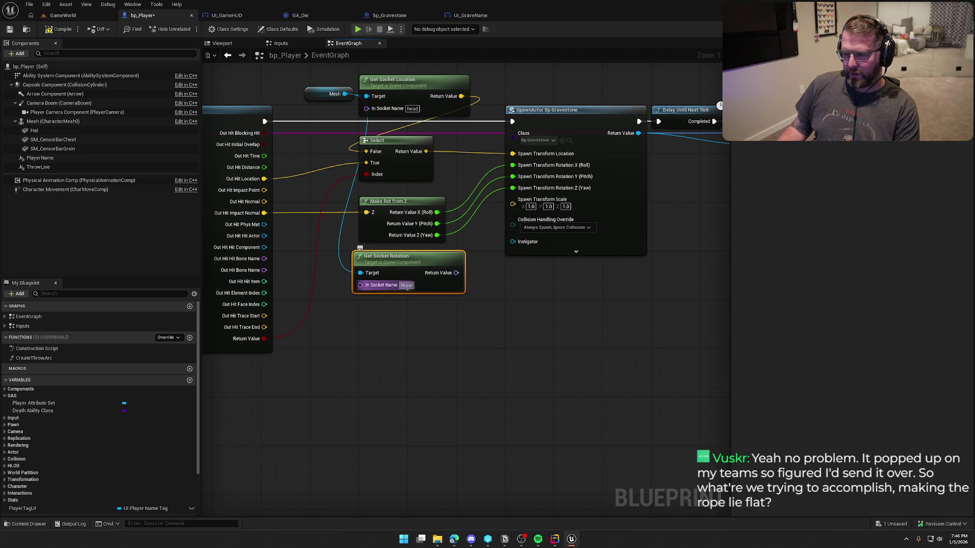
{"action": "type", "text": "head"}
{"action": "left_click", "coordinate": [384, 333]}
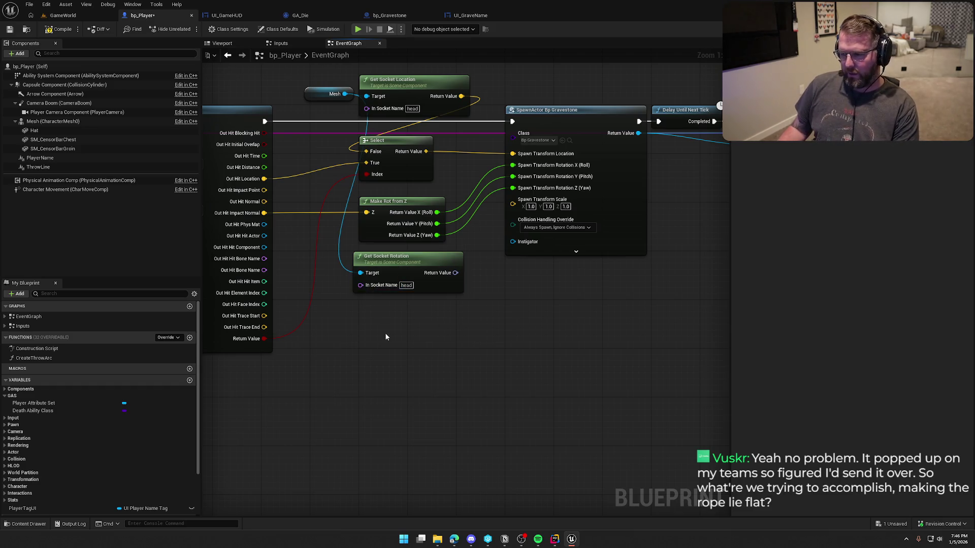
{"action": "left_click_drag", "start_coordinate": [397, 263], "coordinate": [404, 264]}
{"action": "left_click", "coordinate": [436, 376]}
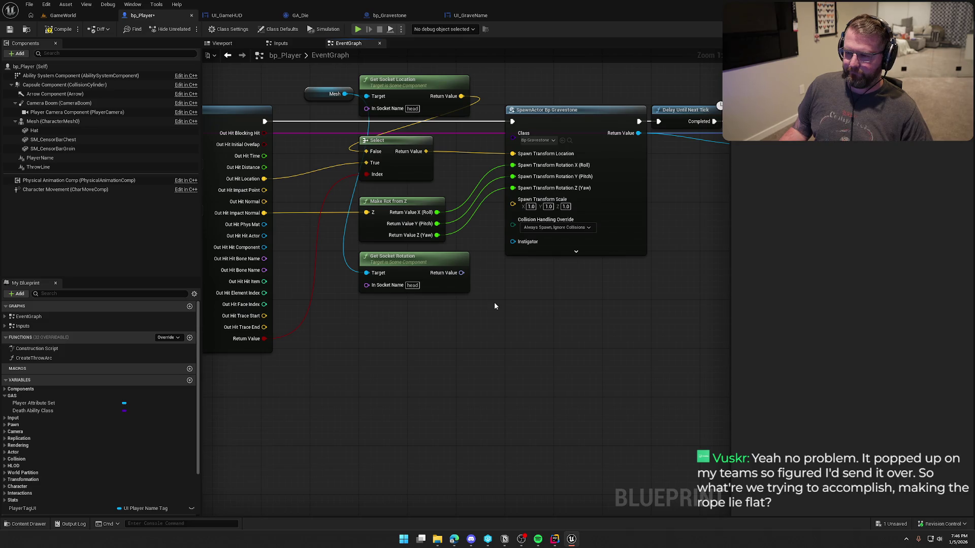
{"action": "left_click", "coordinate": [411, 264]}
{"action": "key", "text": "Delete"}
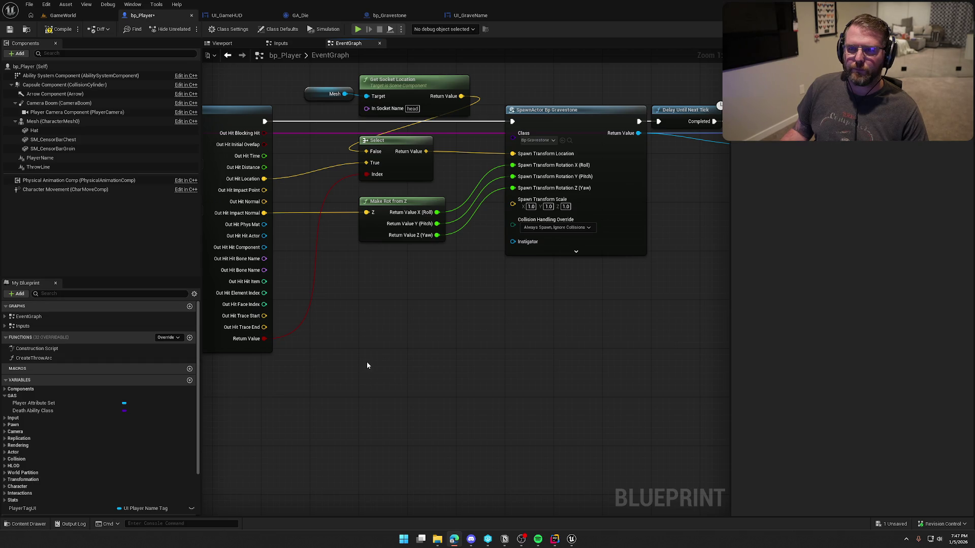
Start a play-in-editor session from the GameWorld level and dismiss the Start menu.
{"action": "left_click", "coordinate": [62, 16]}
{"action": "left_click", "coordinate": [188, 29]}
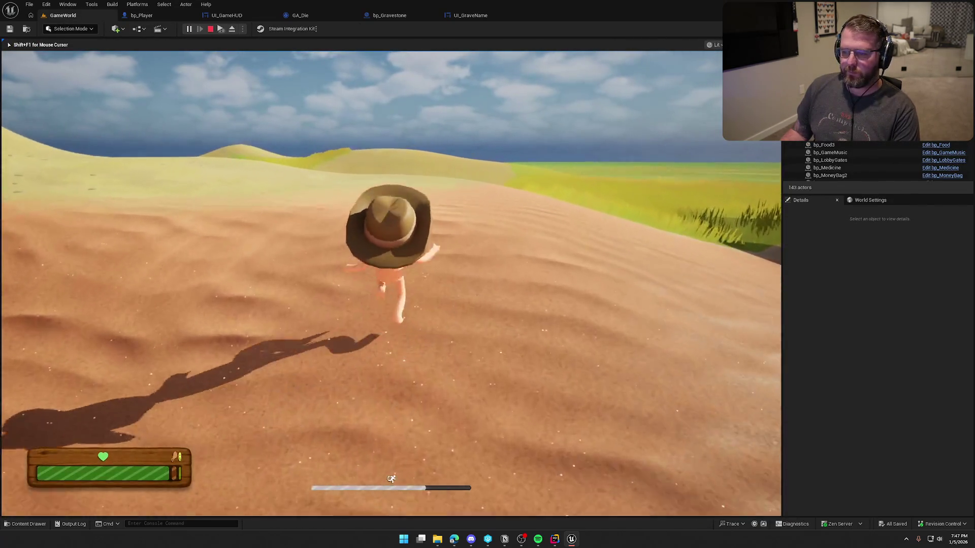
{"action": "key", "text": "super"}
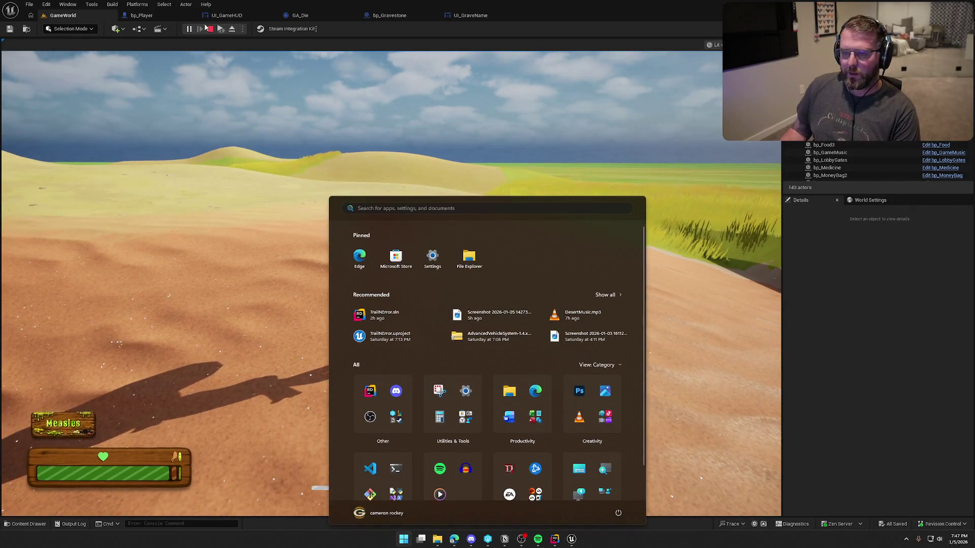
{"action": "key", "text": "Escape"}
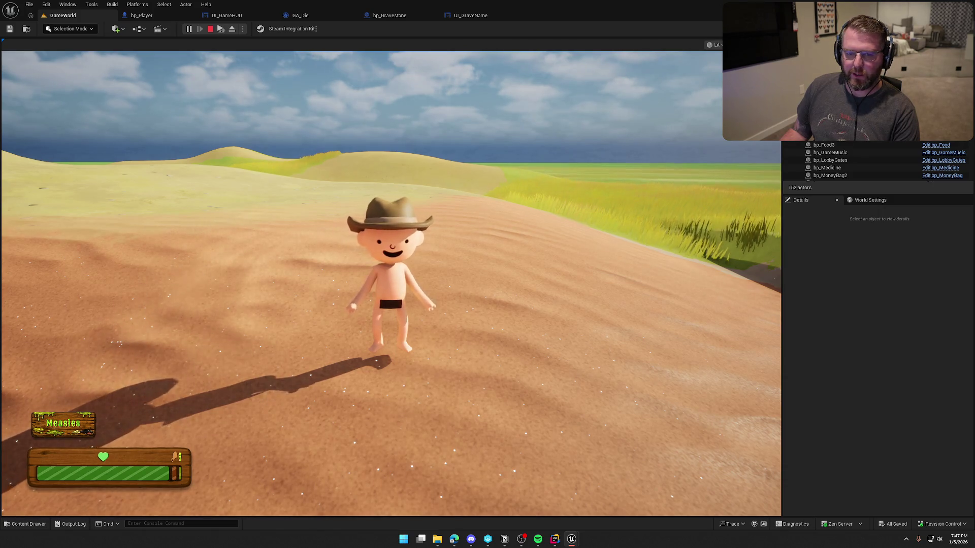
{"action": "key", "text": "super"}
{"action": "key", "text": "Escape"}
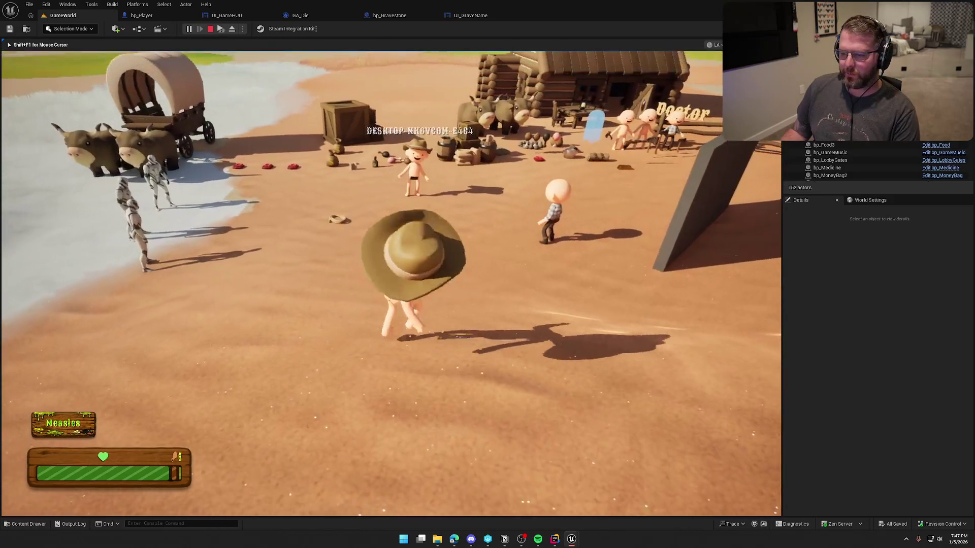
Run KillPlayer, walk the ghost past the gravestone, then stop playing.
{"action": "key", "text": "Return"}
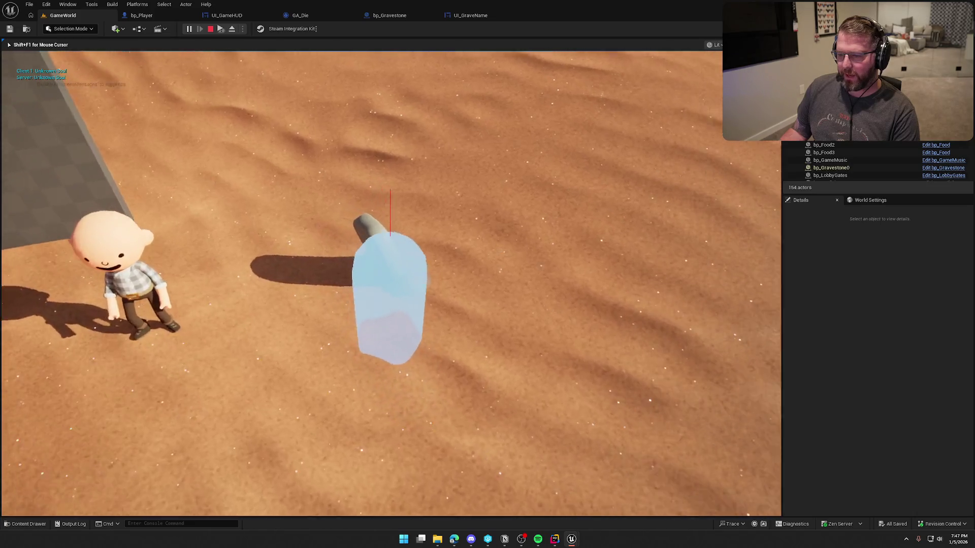
{"action": "key", "text": "s"}
{"action": "key", "text": "w"}
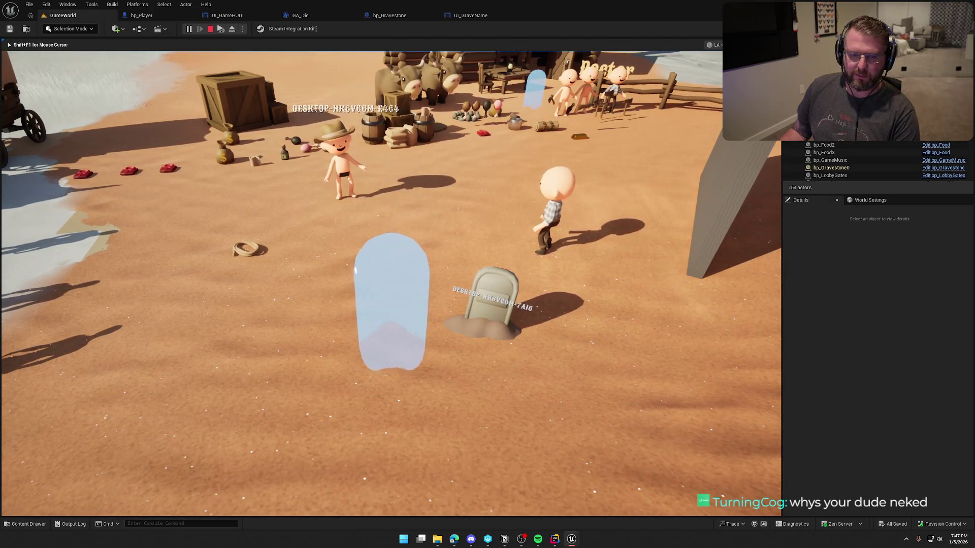
{"action": "key", "text": "w"}
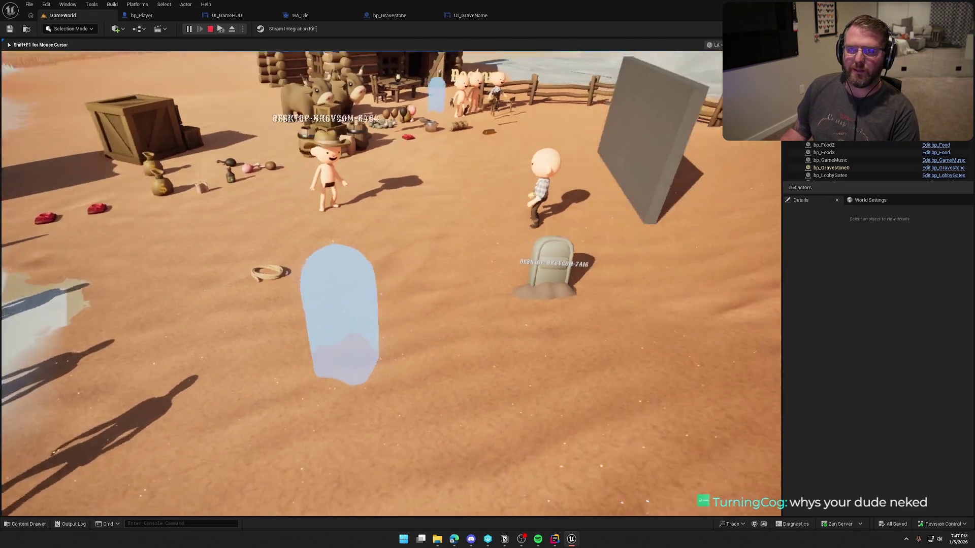
{"action": "key", "text": "super"}
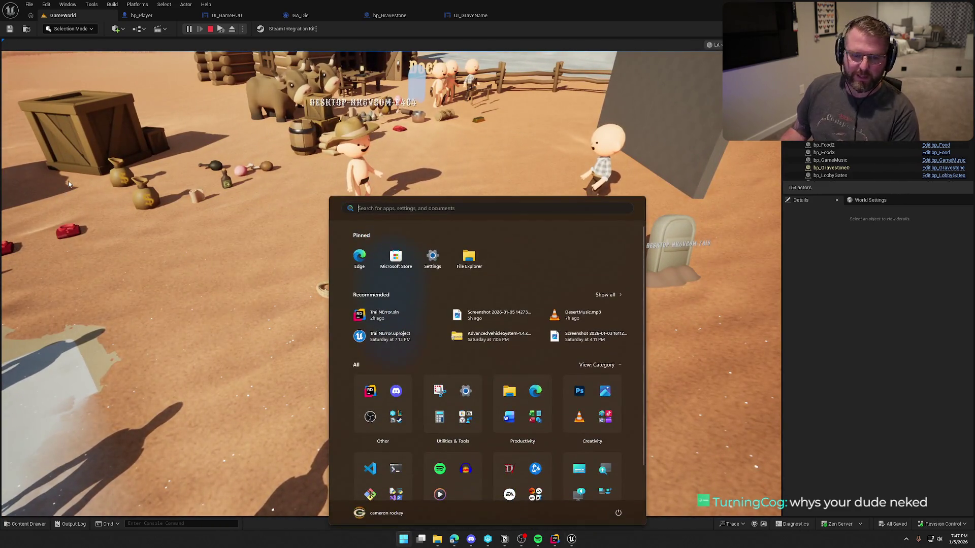
{"action": "left_click", "coordinate": [579, 254]}
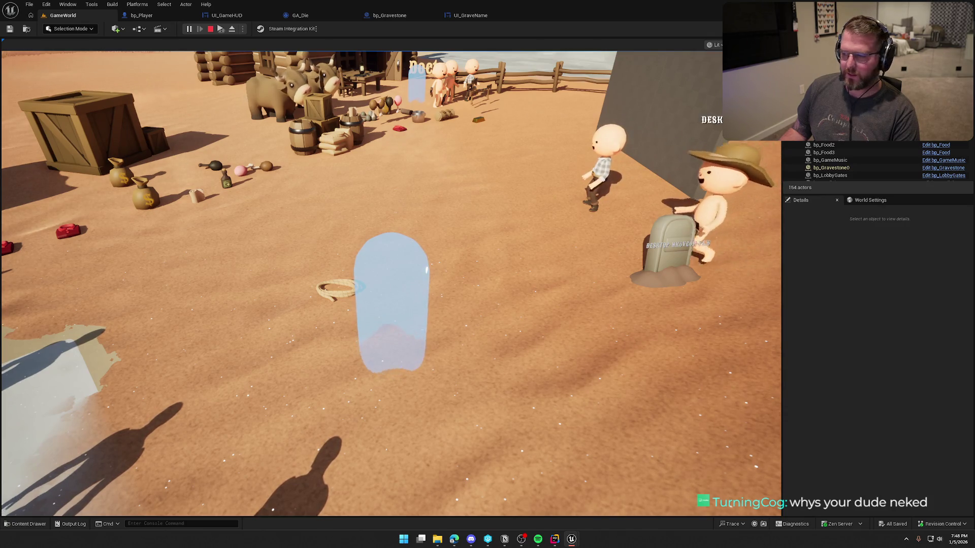
{"action": "key", "text": "Escape"}
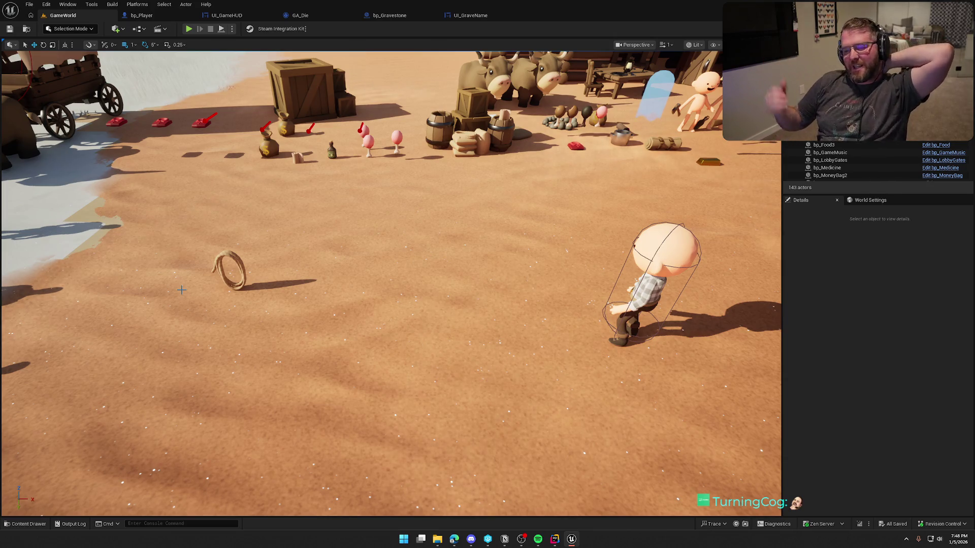
{"action": "mouse_move", "coordinate": [193, 287]}
{"action": "left_mouse_down"}
{"action": "mouse_move", "coordinate": [194, 309]}
{"action": "mouse_move", "coordinate": [151, 371]}
{"action": "left_mouse_up"}
{"action": "mouse_move", "coordinate": [272, 268]}
{"action": "left_mouse_down"}
{"action": "mouse_move", "coordinate": [269, 253]}
{"action": "mouse_move", "coordinate": [272, 268]}
{"action": "left_mouse_up"}
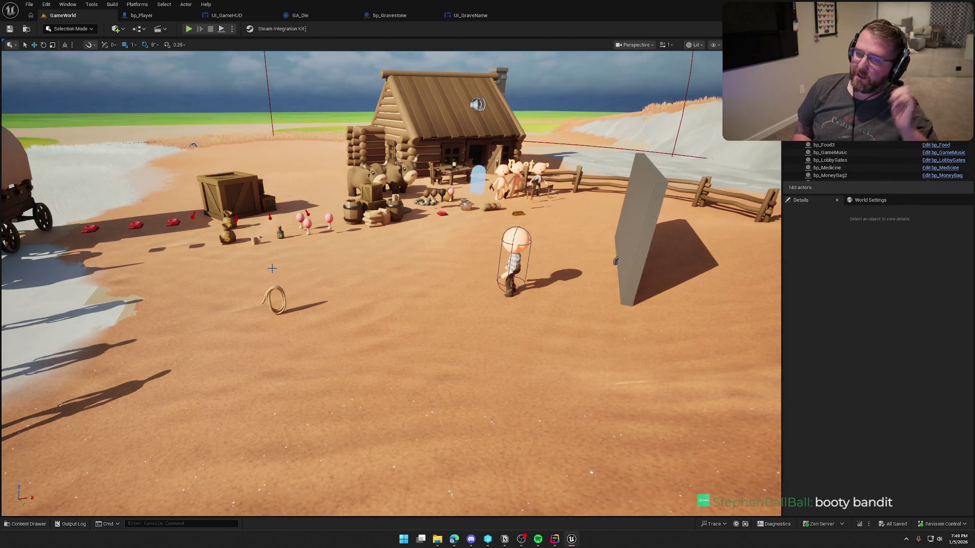
{"action": "left_click_drag", "start_coordinate": [368, 294], "coordinate": [447, 292]}
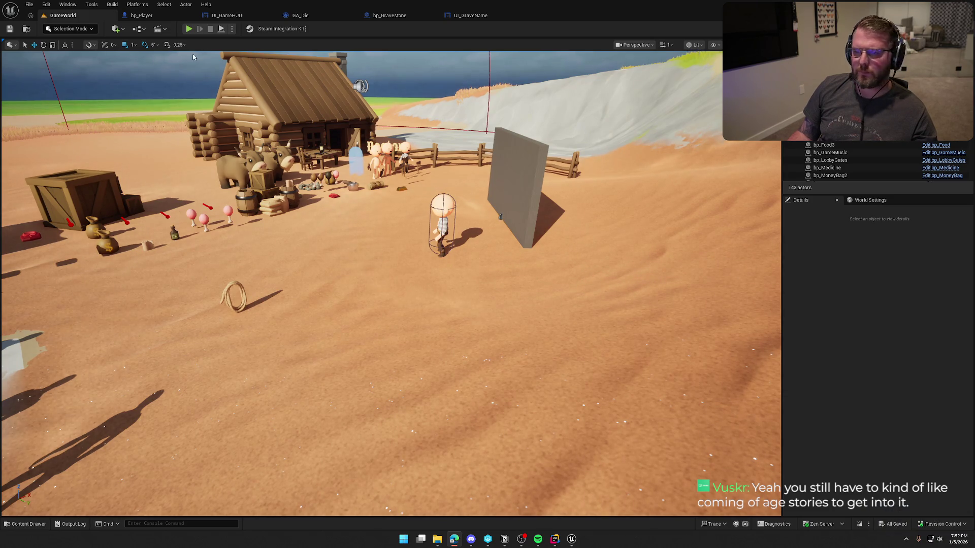
Delete the Add Actor Local Rotation node from the bp_Player graph.
{"action": "left_click", "coordinate": [141, 15]}
{"action": "mouse_move", "coordinate": [431, 309]}
{"action": "left_mouse_down"}
{"action": "mouse_move", "coordinate": [473, 368]}
{"action": "mouse_move", "coordinate": [616, 373]}
{"action": "mouse_move", "coordinate": [575, 343]}
{"action": "mouse_move", "coordinate": [434, 352]}
{"action": "left_mouse_up"}
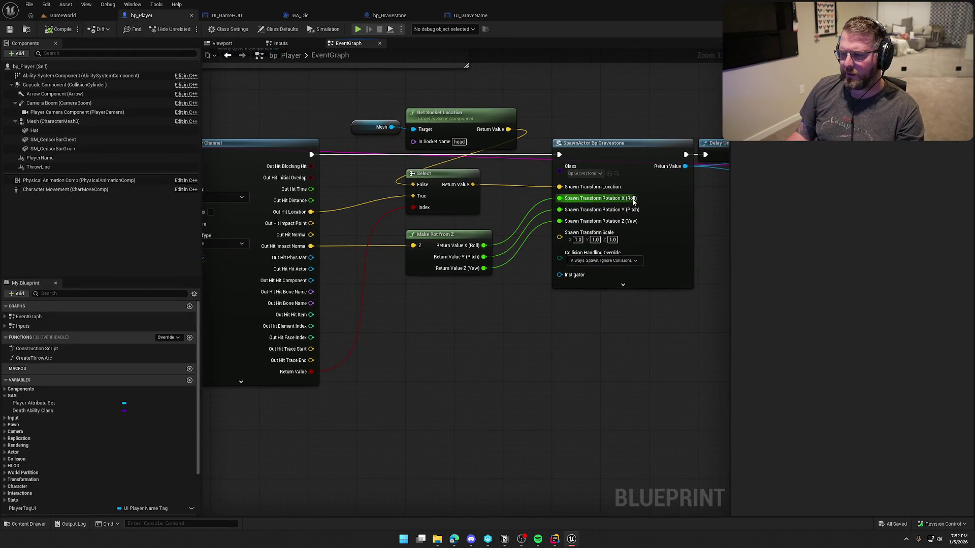
{"action": "mouse_move", "coordinate": [557, 319]}
{"action": "left_mouse_down"}
{"action": "mouse_move", "coordinate": [300, 406]}
{"action": "mouse_move", "coordinate": [252, 413]}
{"action": "left_mouse_up"}
{"action": "left_click", "coordinate": [634, 167]}
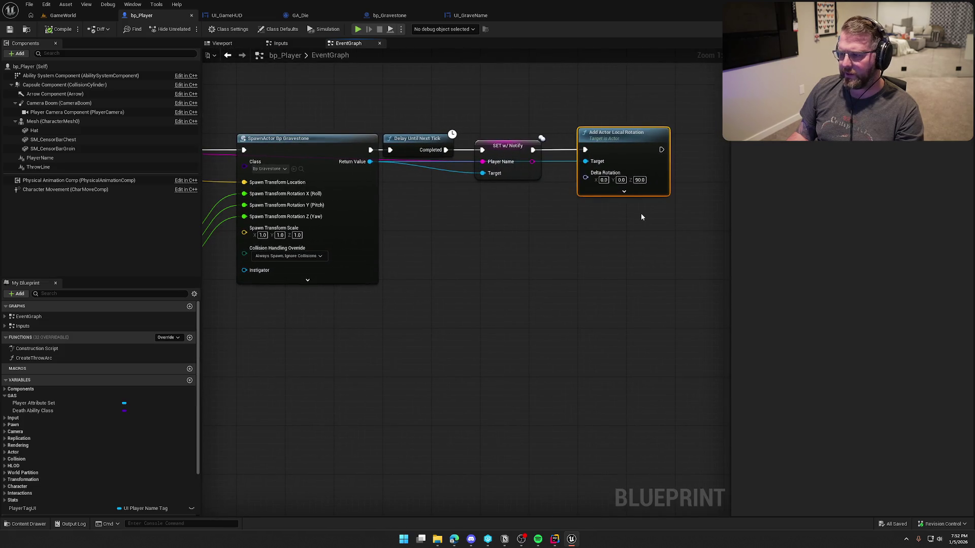
{"action": "key", "text": "Delete"}
Glance at the GameWorld scene, then frame the Select node and trace hit outputs.
{"action": "mouse_move", "coordinate": [639, 215]}
{"action": "left_mouse_down"}
{"action": "mouse_move", "coordinate": [727, 261]}
{"action": "mouse_move", "coordinate": [614, 321]}
{"action": "left_mouse_up"}
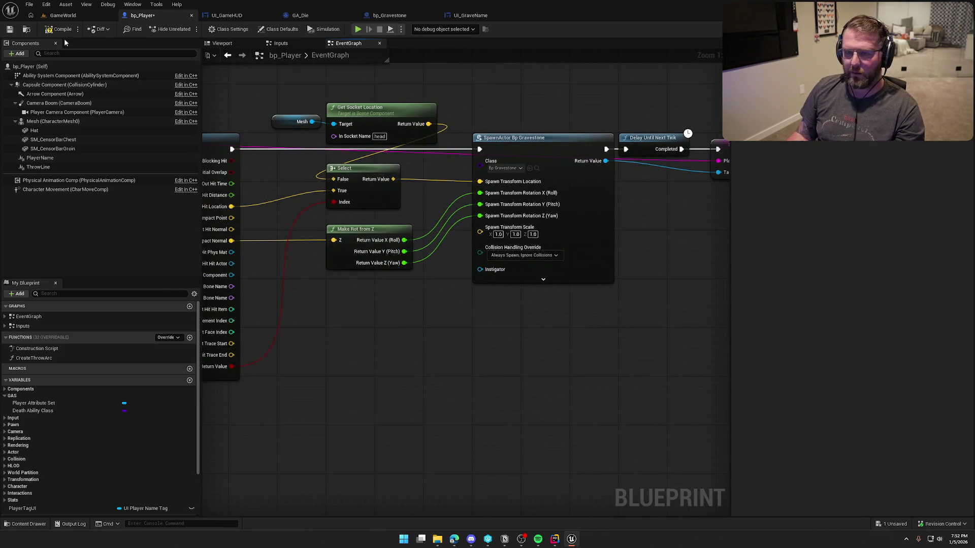
{"action": "left_click", "coordinate": [62, 15]}
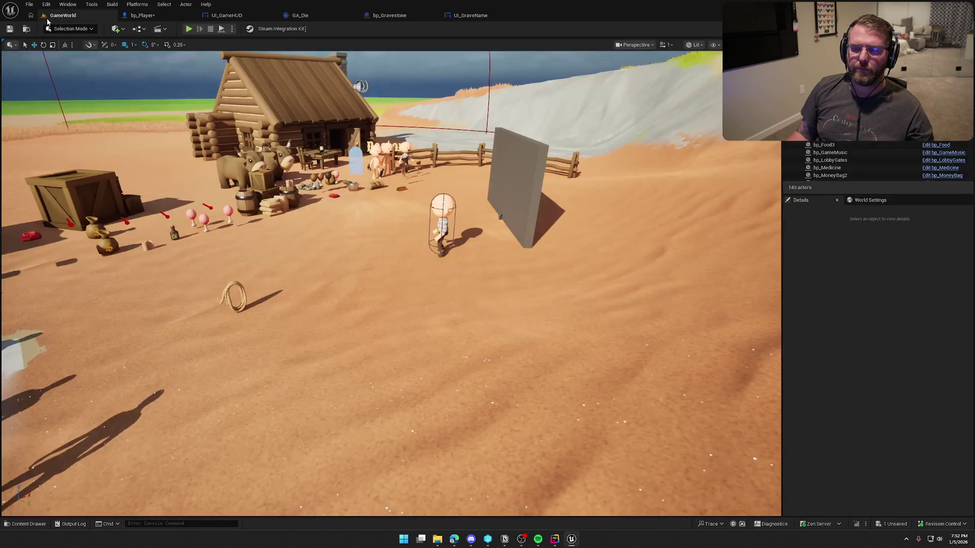
{"action": "left_click", "coordinate": [147, 16]}
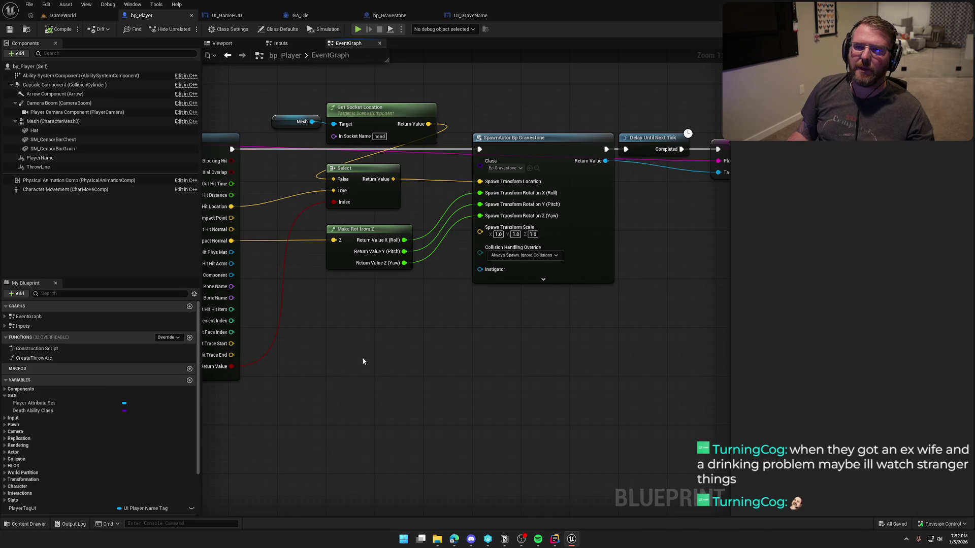
{"action": "mouse_move", "coordinate": [383, 350]}
{"action": "left_mouse_down"}
{"action": "mouse_move", "coordinate": [425, 348]}
{"action": "mouse_move", "coordinate": [407, 319]}
{"action": "left_mouse_up"}
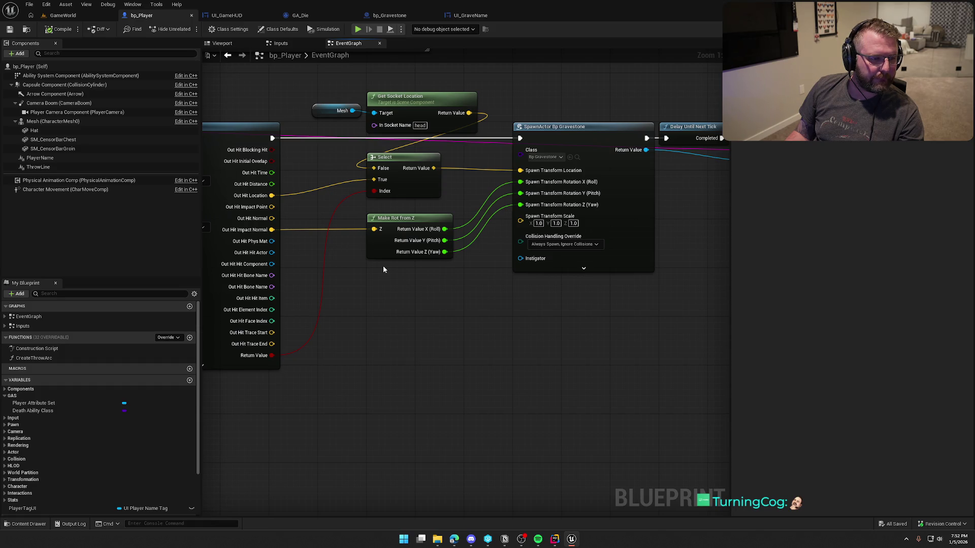
Duplicate the Mesh and head Get Socket Location nodes.
{"action": "left_click_drag", "start_coordinate": [330, 101], "coordinate": [391, 118]}
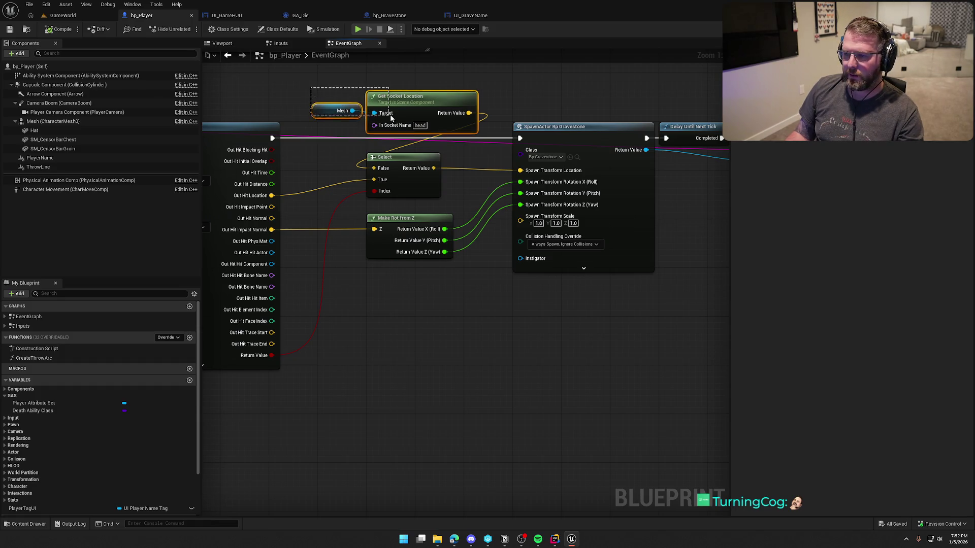
{"action": "key", "text": "ctrl+c"}
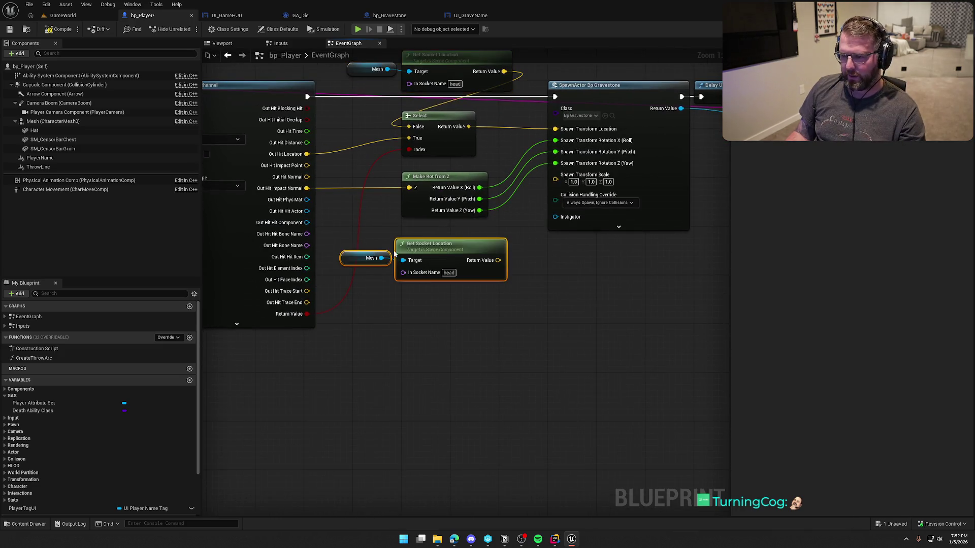
{"action": "key", "text": "ctrl+v"}
Open SK_Char_Male_Naked to check the pelvis bone, then return to bp_Player.
{"action": "left_click", "coordinate": [56, 121]}
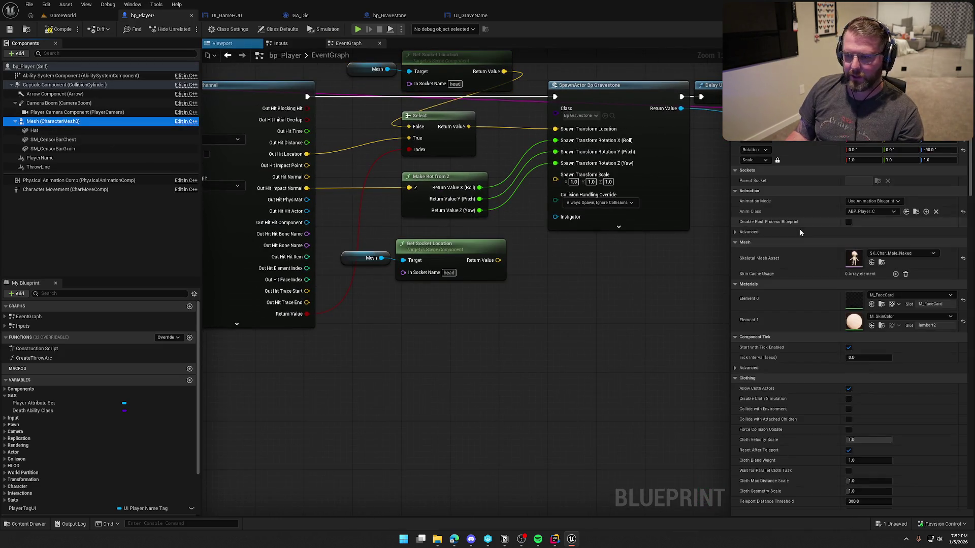
{"action": "left_click", "coordinate": [881, 262]}
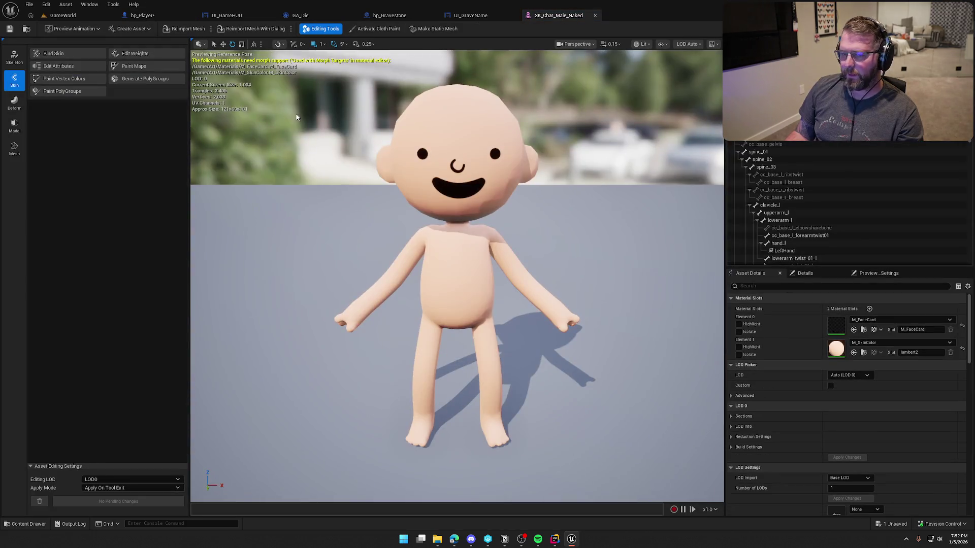
{"action": "left_click", "coordinate": [764, 150]}
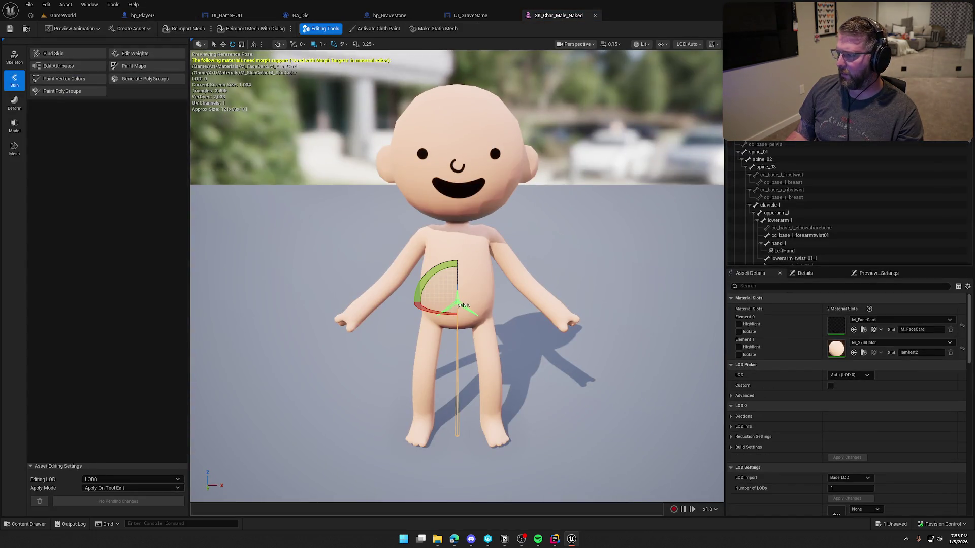
{"action": "left_click", "coordinate": [63, 15]}
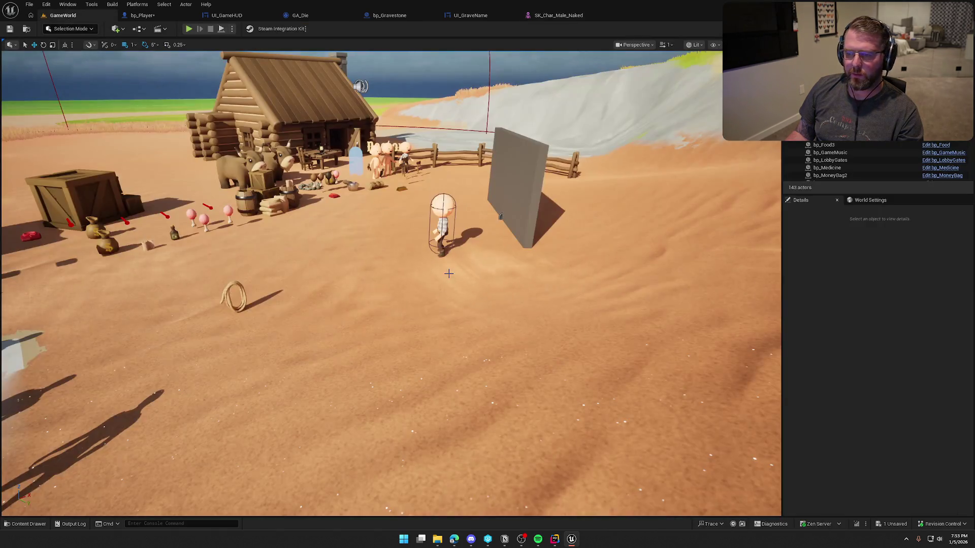
{"action": "left_click", "coordinate": [142, 15]}
Paste a second Get Socket Location below the head node and wire Mesh into its Target.
{"action": "left_click", "coordinate": [432, 246]}
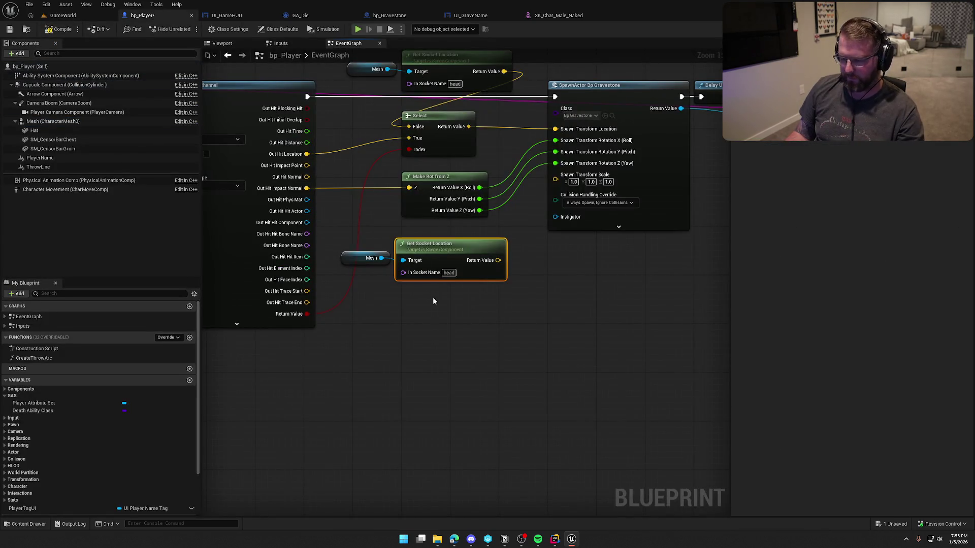
{"action": "key", "text": "ctrl+c"}
{"action": "key", "text": "ctrl+v"}
{"action": "mouse_move", "coordinate": [460, 319]}
{"action": "left_mouse_down"}
{"action": "mouse_move", "coordinate": [434, 314]}
{"action": "mouse_move", "coordinate": [426, 296]}
{"action": "left_mouse_up"}
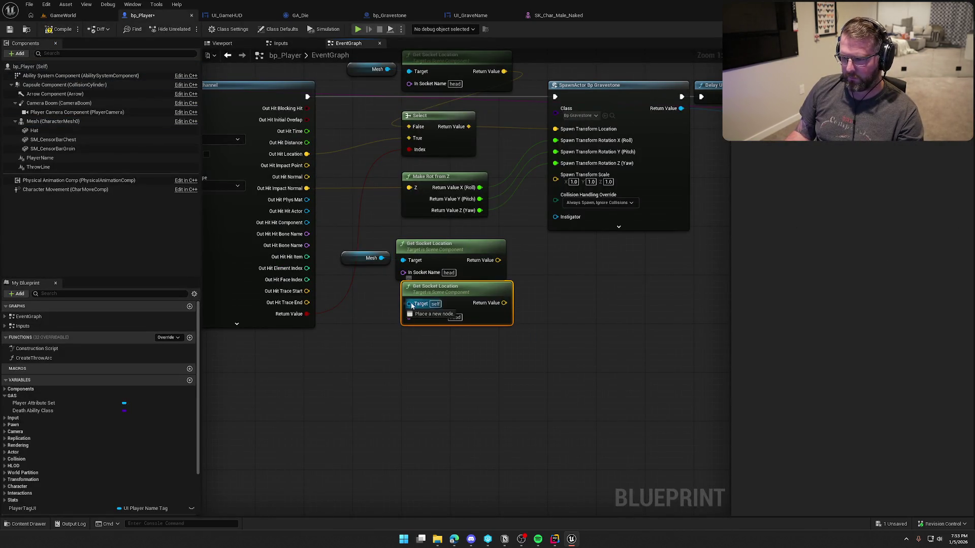
{"action": "left_click_drag", "start_coordinate": [381, 258], "coordinate": [409, 303]}
{"action": "left_click_drag", "start_coordinate": [430, 254], "coordinate": [436, 248]}
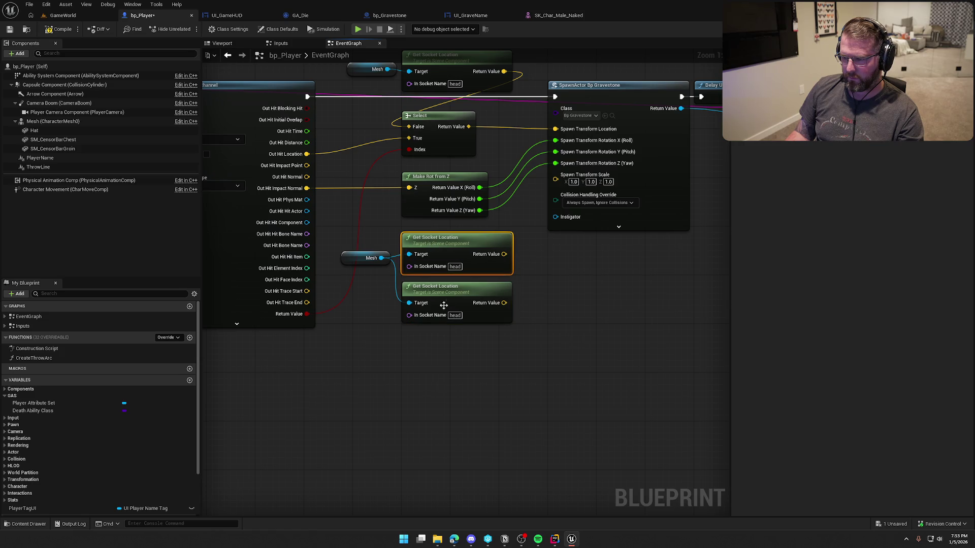
Set the new node's In Socket Name to pelvis and tidy the Mesh node.
{"action": "type", "text": "pel"}
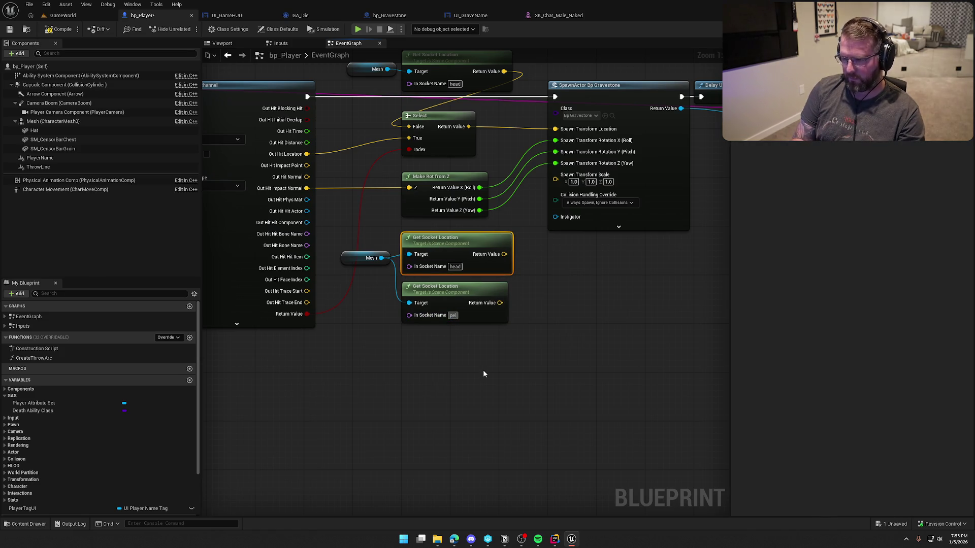
{"action": "type", "text": "vis"}
{"action": "key", "text": "Return"}
{"action": "left_click", "coordinate": [483, 374]}
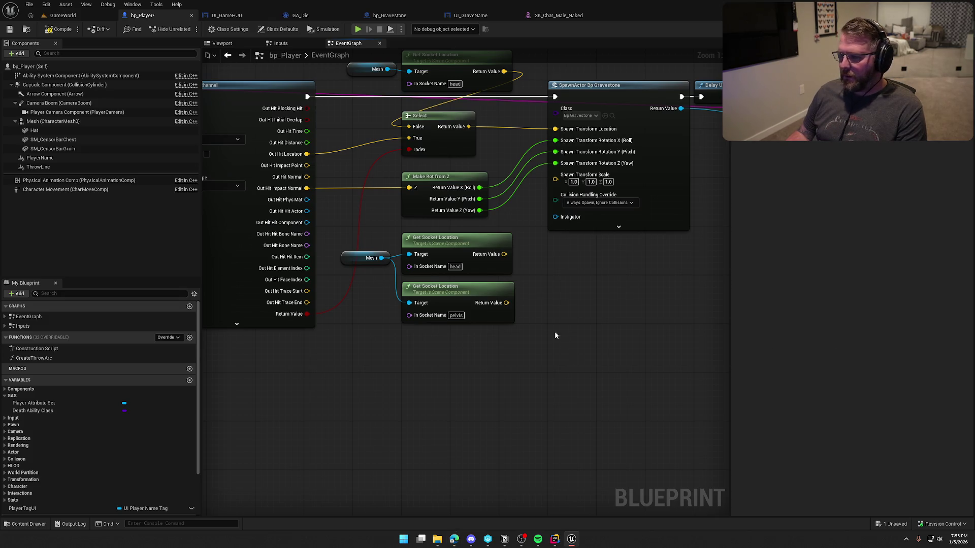
{"action": "left_click_drag", "start_coordinate": [350, 259], "coordinate": [356, 280]}
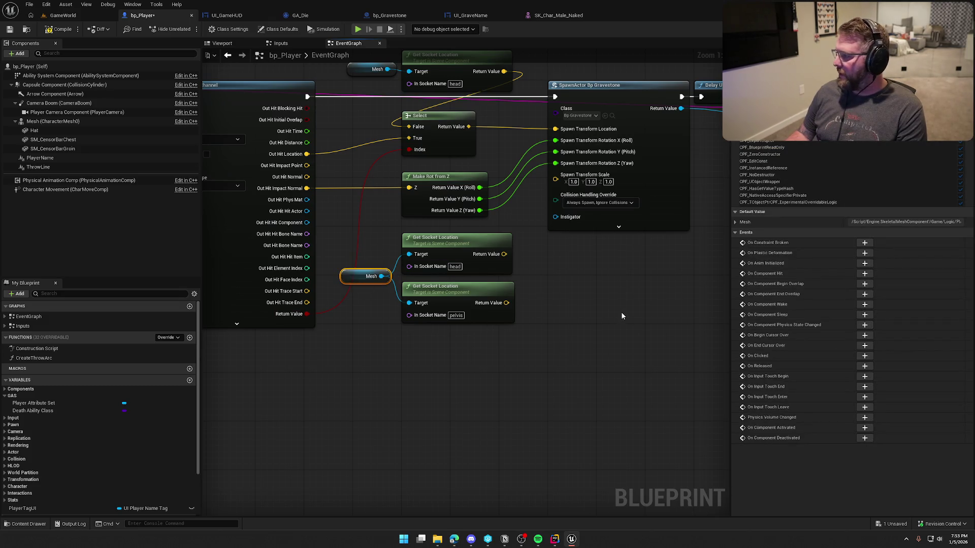
{"action": "left_click_drag", "start_coordinate": [622, 316], "coordinate": [611, 336]}
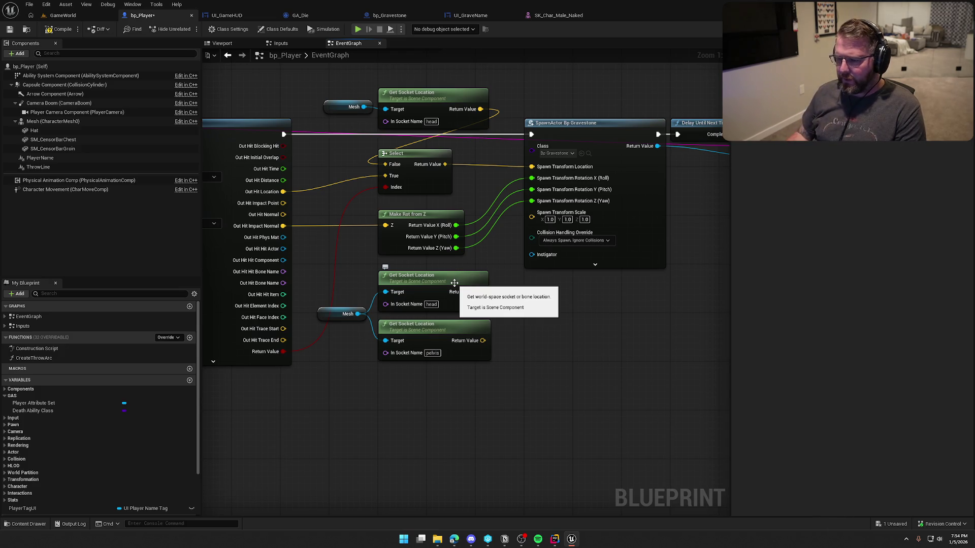
Place the head node below pelvis and feed both socket locations into a new Add node.
{"action": "left_click_drag", "start_coordinate": [454, 282], "coordinate": [454, 375]}
{"action": "mouse_move", "coordinate": [496, 420]}
{"action": "left_mouse_down"}
{"action": "mouse_move", "coordinate": [425, 327]}
{"action": "mouse_move", "coordinate": [424, 278]}
{"action": "left_mouse_up"}
{"action": "left_click_drag", "start_coordinate": [483, 291], "coordinate": [519, 308]}
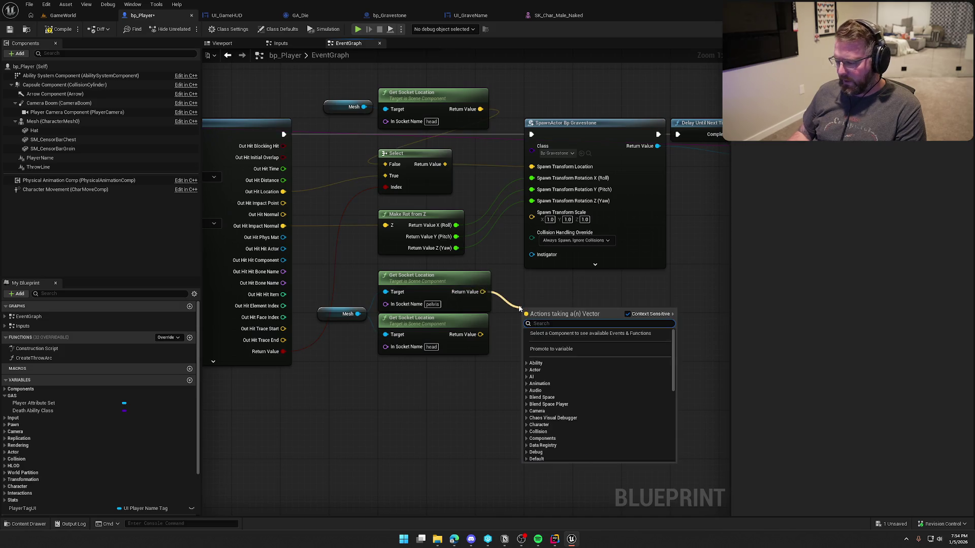
{"action": "type", "text": "add"}
{"action": "key", "text": "Return"}
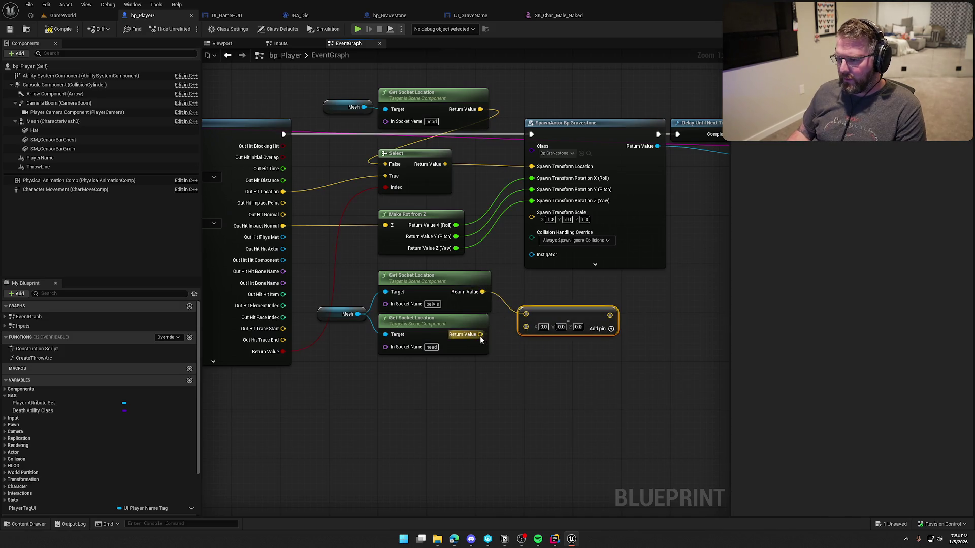
{"action": "left_click_drag", "start_coordinate": [479, 335], "coordinate": [526, 327]}
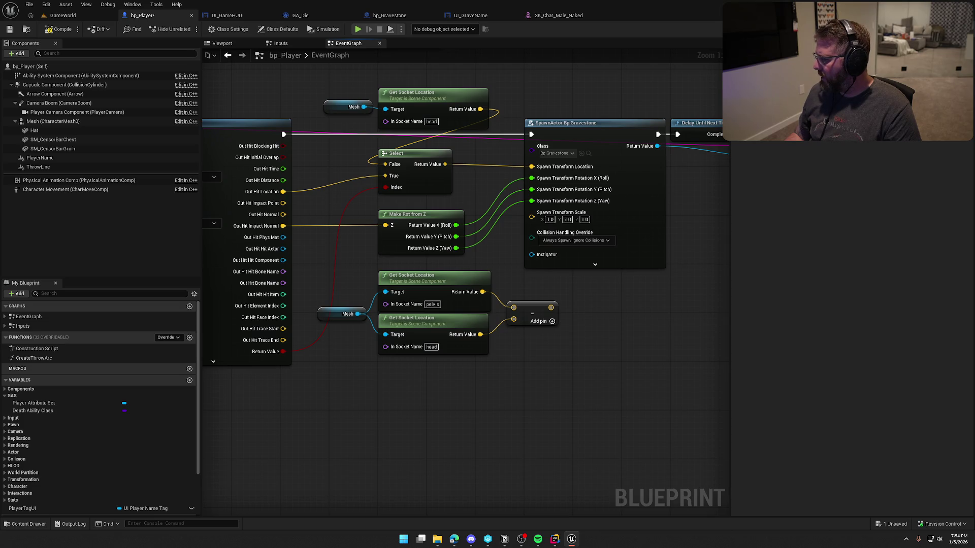
Move the Mesh, socket and Add nodes below the spawn logic.
{"action": "left_click_drag", "start_coordinate": [587, 376], "coordinate": [386, 257]}
{"action": "mouse_move", "coordinate": [435, 260]}
{"action": "left_mouse_down"}
{"action": "mouse_move", "coordinate": [421, 351]}
{"action": "mouse_move", "coordinate": [341, 360]}
{"action": "left_mouse_up"}
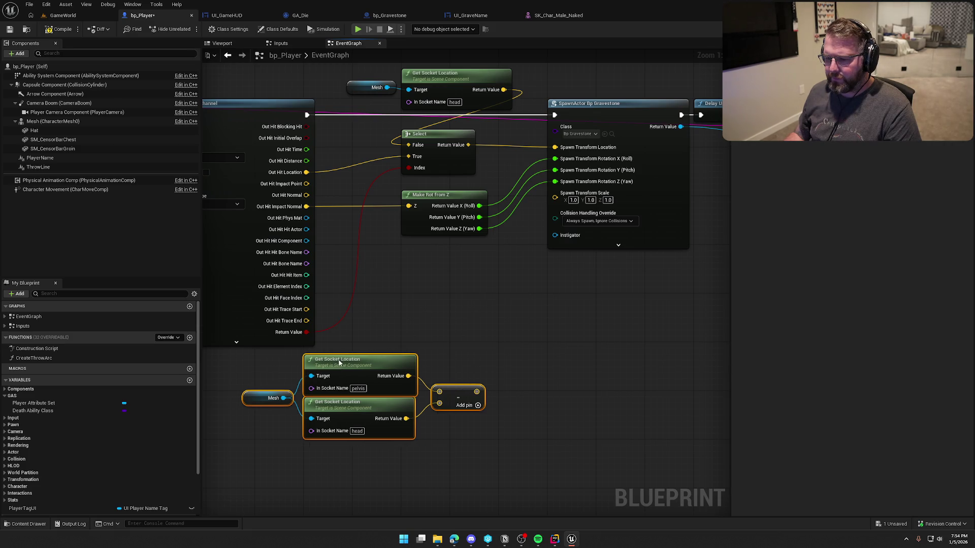
{"action": "left_click", "coordinate": [494, 315]}
Unlink Make Rot from Z and recombine the spawn rotation into one rotator input.
{"action": "left_click", "coordinate": [526, 165], "text": "alt"}
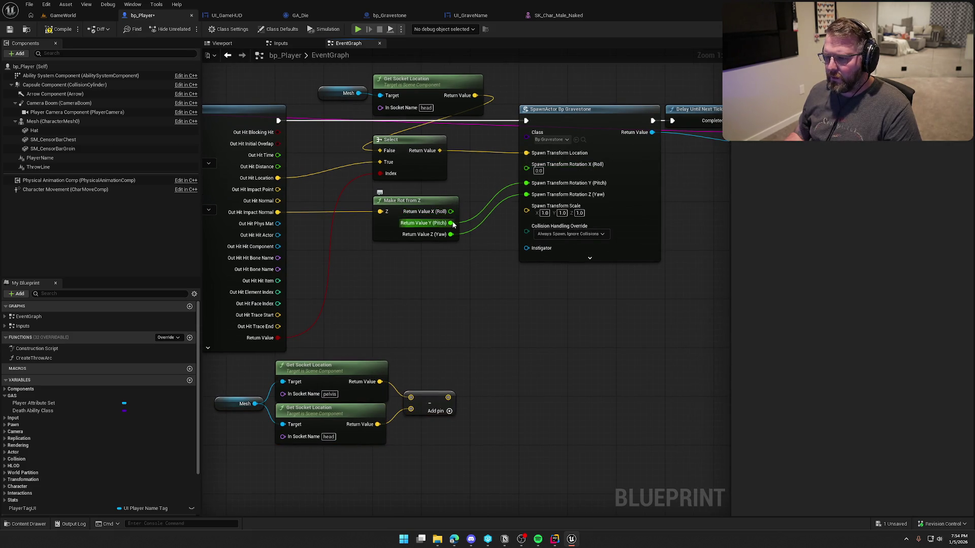
{"action": "left_click", "coordinate": [527, 182], "text": "alt"}
{"action": "left_click", "coordinate": [527, 198], "text": "alt"}
{"action": "right_click", "coordinate": [524, 168]}
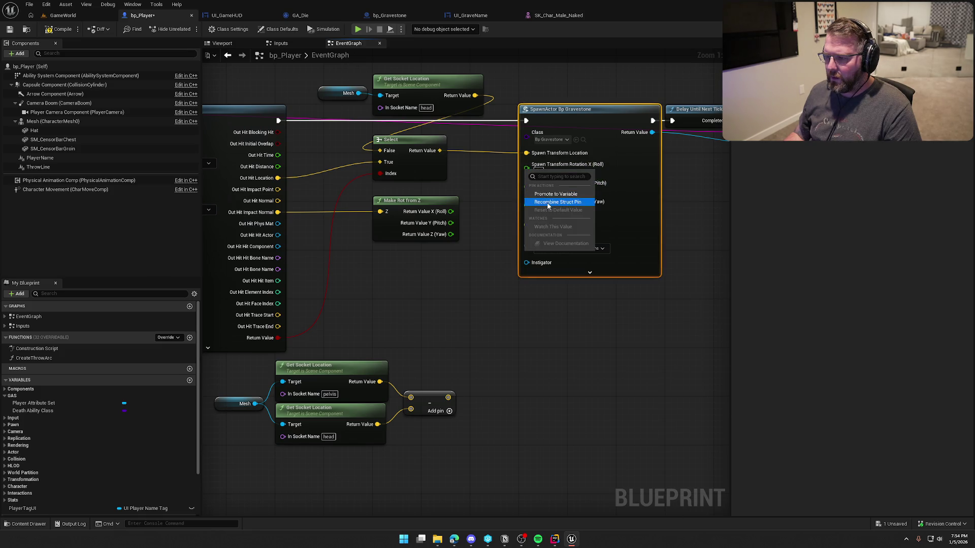
{"action": "left_click", "coordinate": [558, 197]}
Add a Make Rotator node wired into the spawn rotation.
{"action": "left_click_drag", "start_coordinate": [527, 169], "coordinate": [504, 261]}
{"action": "type", "text": "make"}
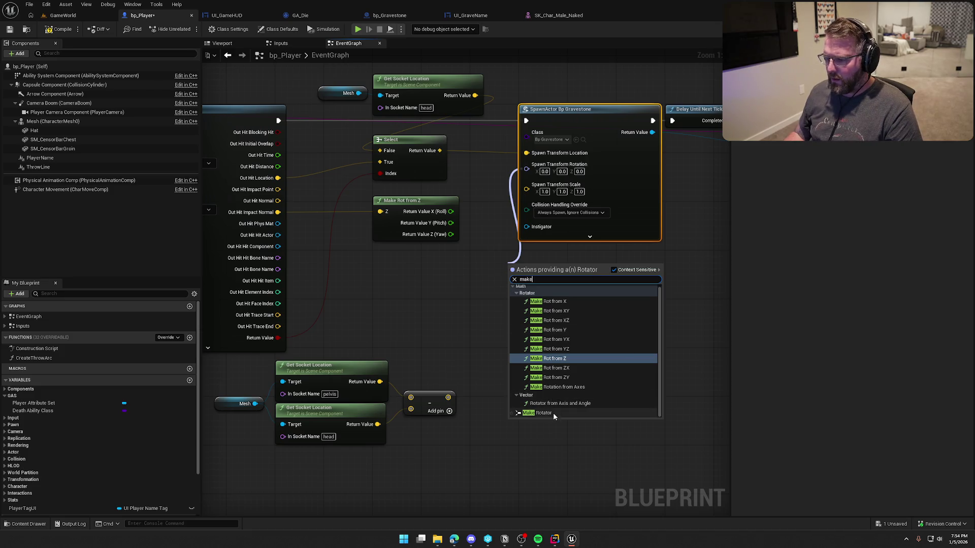
{"action": "left_click", "coordinate": [543, 413]}
{"action": "left_click_drag", "start_coordinate": [561, 257], "coordinate": [571, 258]}
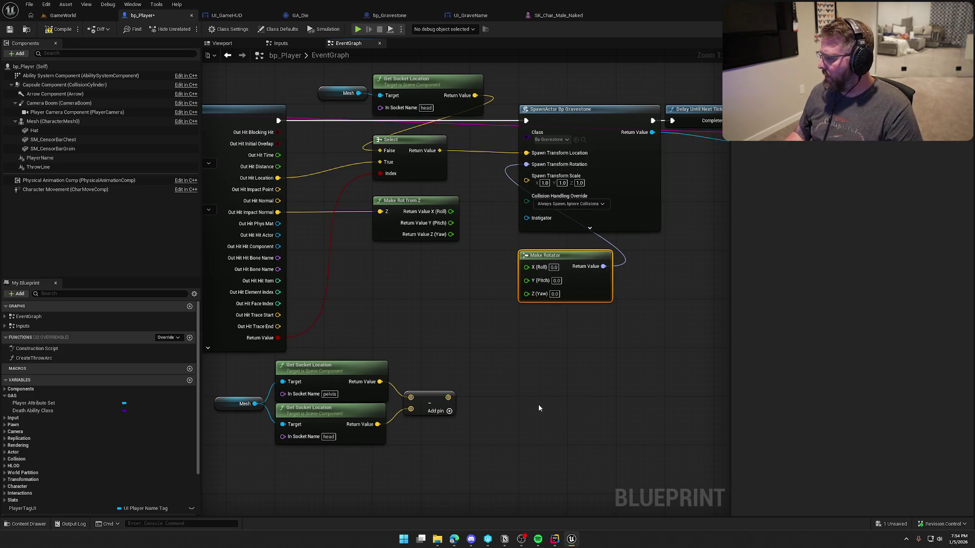
{"action": "mouse_move", "coordinate": [538, 404]}
{"action": "left_mouse_down"}
{"action": "mouse_move", "coordinate": [592, 384]}
{"action": "mouse_move", "coordinate": [551, 383]}
{"action": "left_mouse_up"}
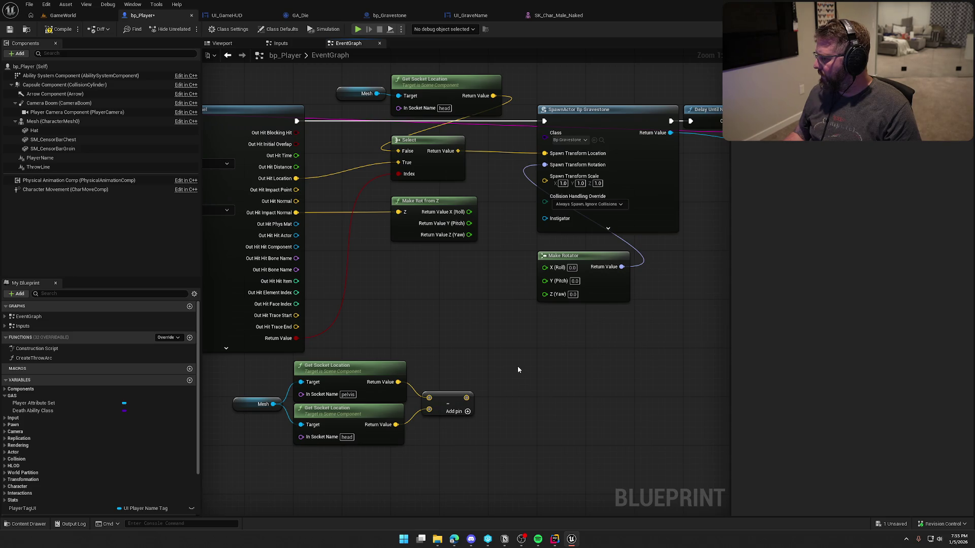
{"action": "mouse_move", "coordinate": [457, 317]}
{"action": "left_mouse_down"}
{"action": "mouse_move", "coordinate": [464, 331]}
{"action": "mouse_move", "coordinate": [450, 307]}
{"action": "left_mouse_up"}
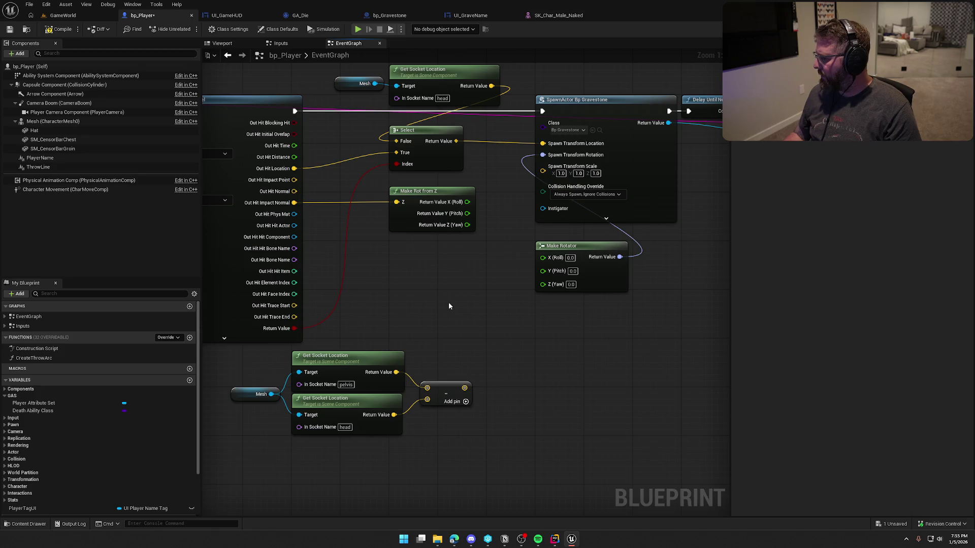
Place a Make Rot from XZ node and feed the Add result into its Z.
{"action": "right_click", "coordinate": [457, 274]}
{"action": "type", "text": "make from"}
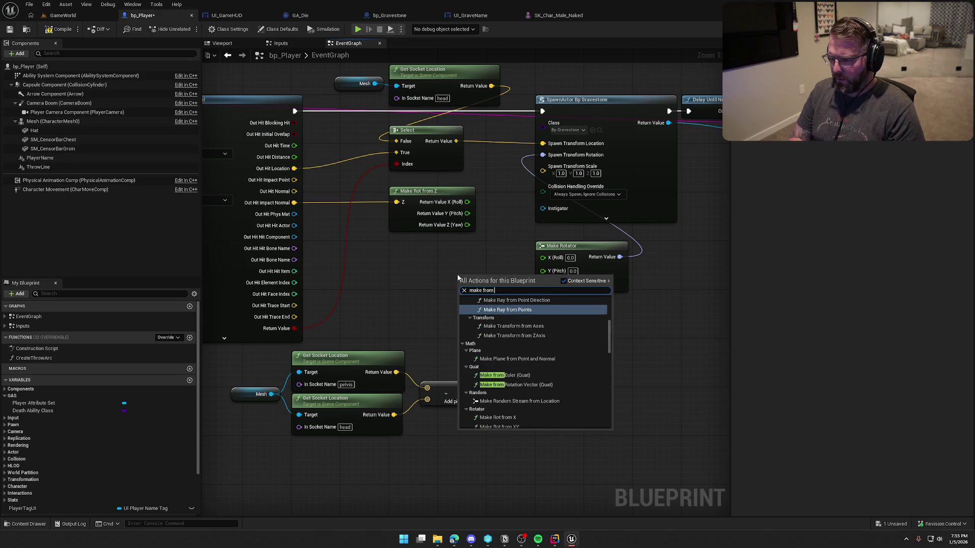
{"action": "type", "text": " xz"}
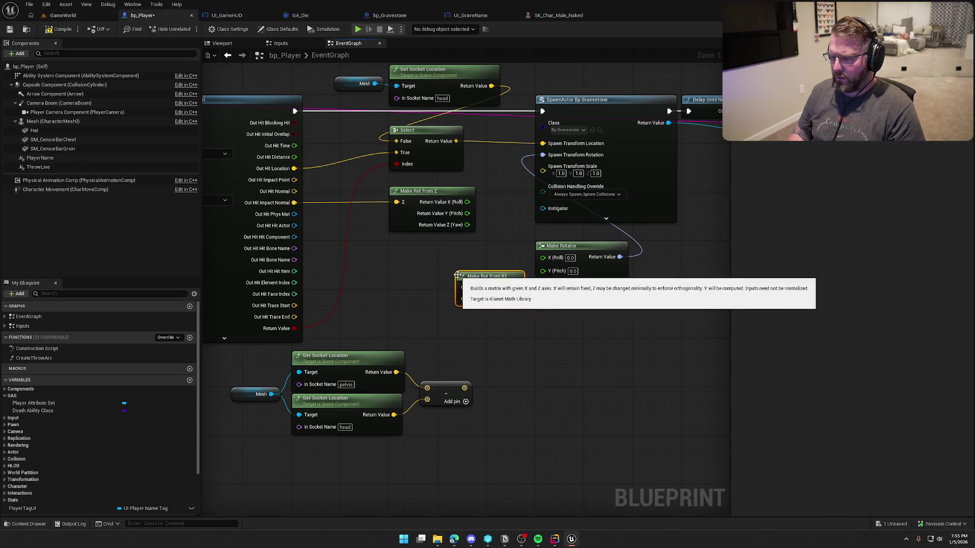
{"action": "left_click", "coordinate": [515, 311]}
{"action": "left_click_drag", "start_coordinate": [495, 280], "coordinate": [464, 268]}
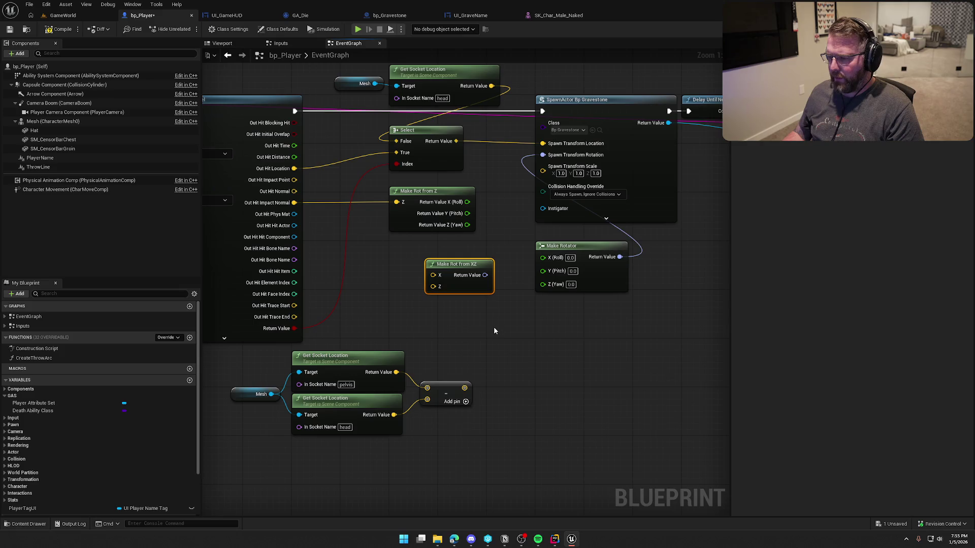
{"action": "left_click_drag", "start_coordinate": [500, 329], "coordinate": [530, 330]}
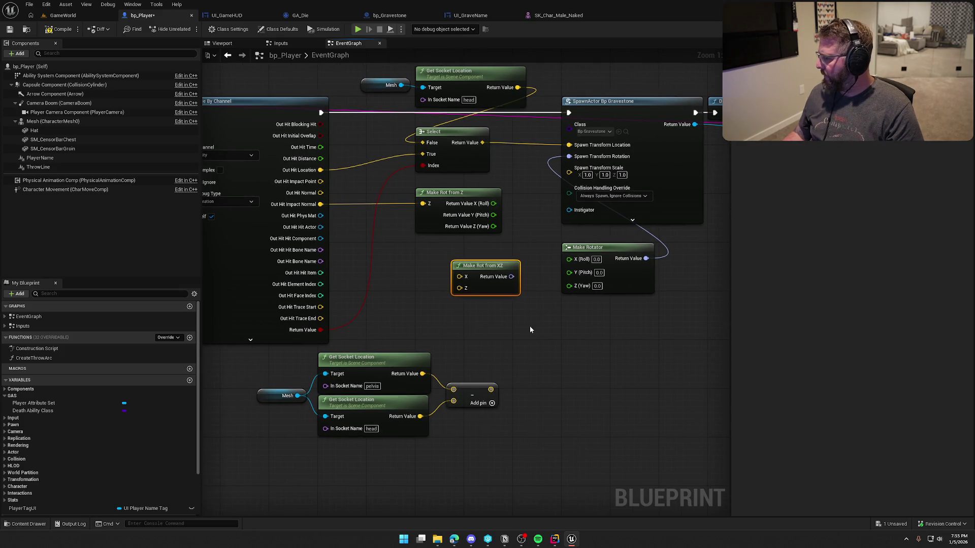
{"action": "mouse_move", "coordinate": [490, 389]}
{"action": "left_mouse_down"}
{"action": "mouse_move", "coordinate": [463, 286]}
{"action": "mouse_move", "coordinate": [321, 204]}
{"action": "left_mouse_up"}
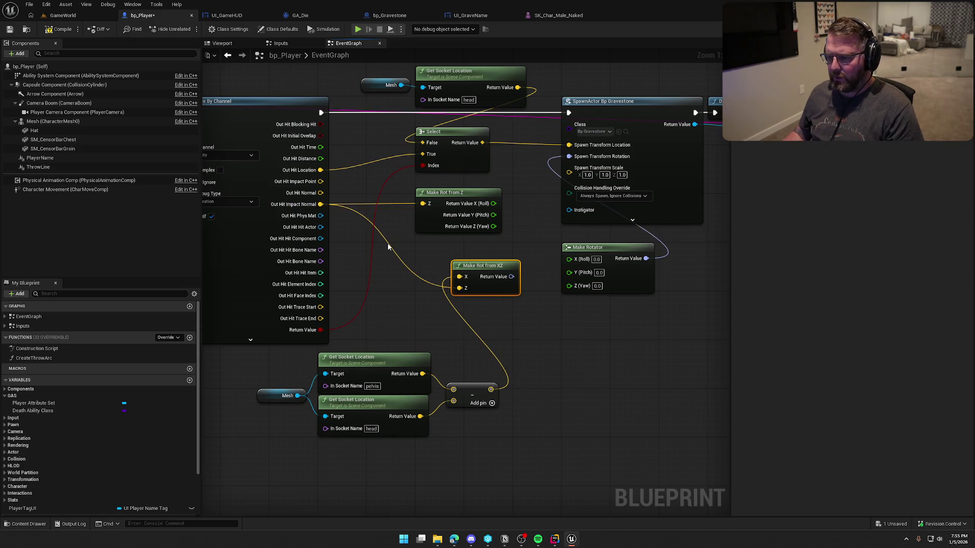
Delete Make Rot from Z and Make Rotator, placing Make Rot from XZ below Select.
{"action": "left_click", "coordinate": [451, 199]}
{"action": "key", "text": "Delete"}
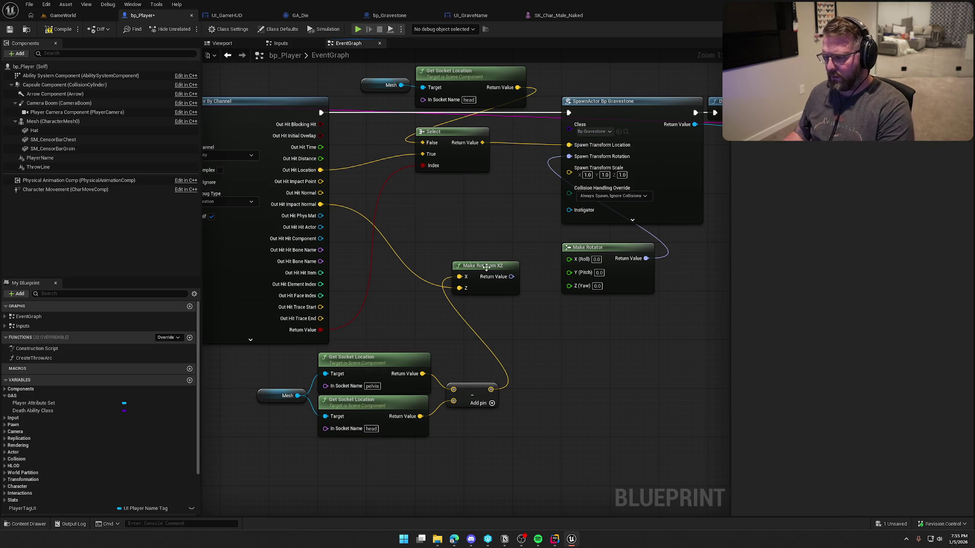
{"action": "mouse_move", "coordinate": [488, 272]}
{"action": "left_mouse_down"}
{"action": "mouse_move", "coordinate": [451, 254]}
{"action": "mouse_move", "coordinate": [570, 159]}
{"action": "left_mouse_up"}
{"action": "left_click", "coordinate": [599, 249]}
{"action": "key", "text": "Delete"}
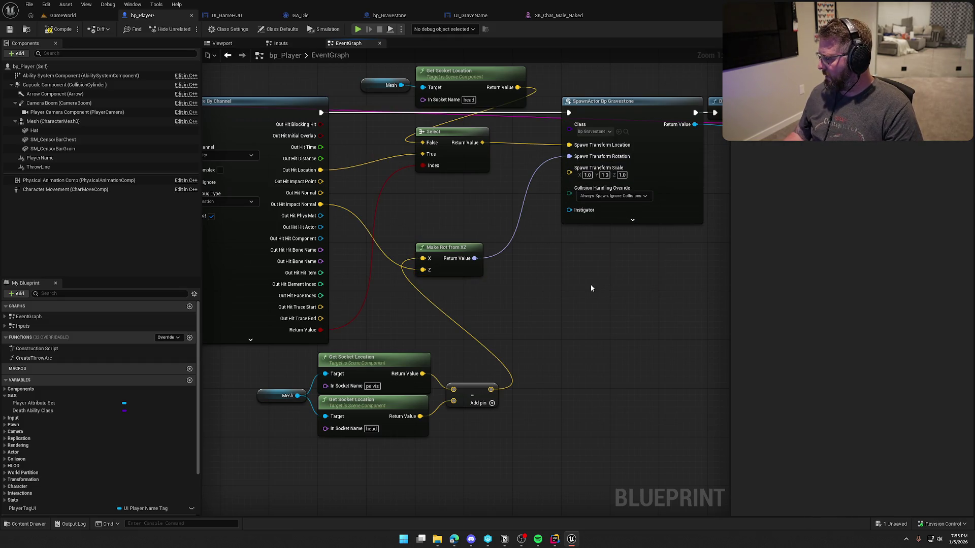
{"action": "left_click_drag", "start_coordinate": [599, 281], "coordinate": [586, 346]}
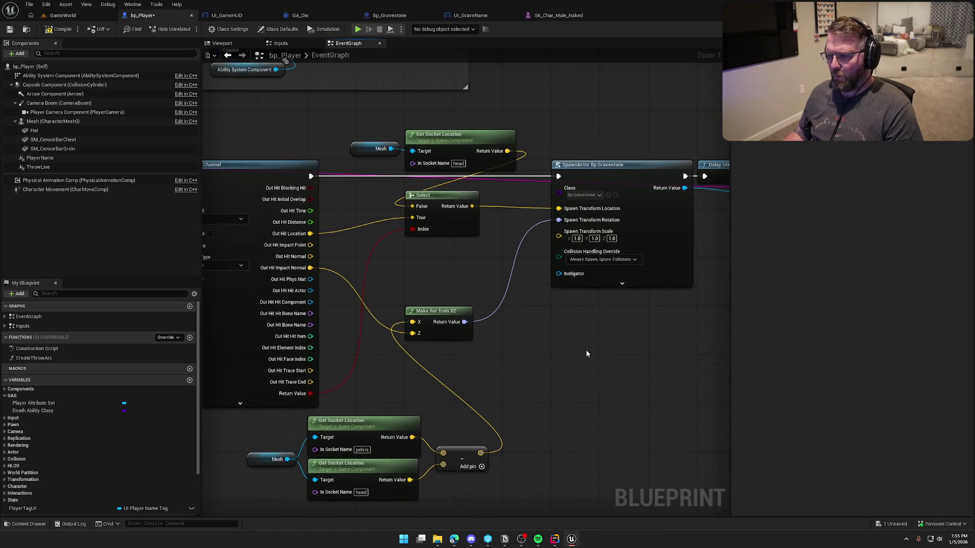
Play the GameWorld level and run the character forward across the sand.
{"action": "left_click", "coordinate": [62, 15]}
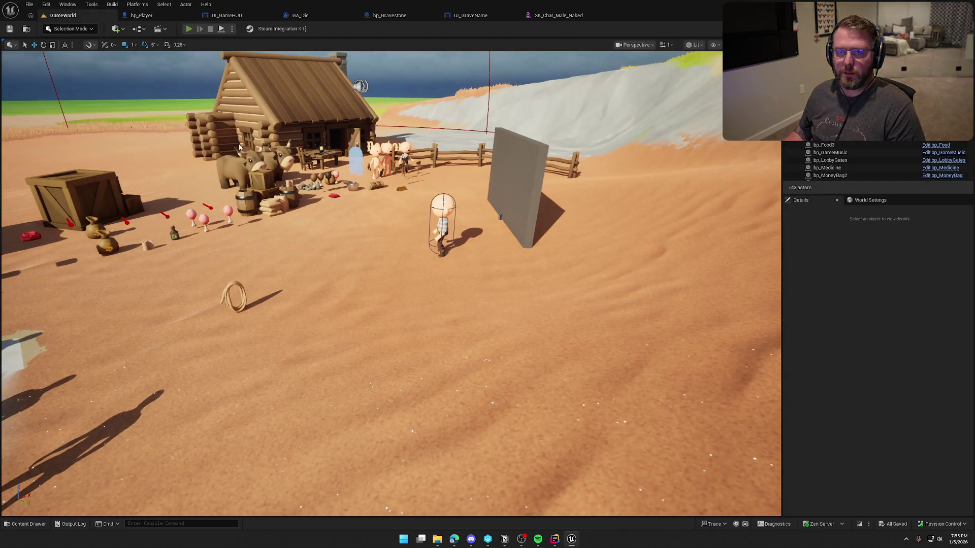
{"action": "key", "text": "shift+w"}
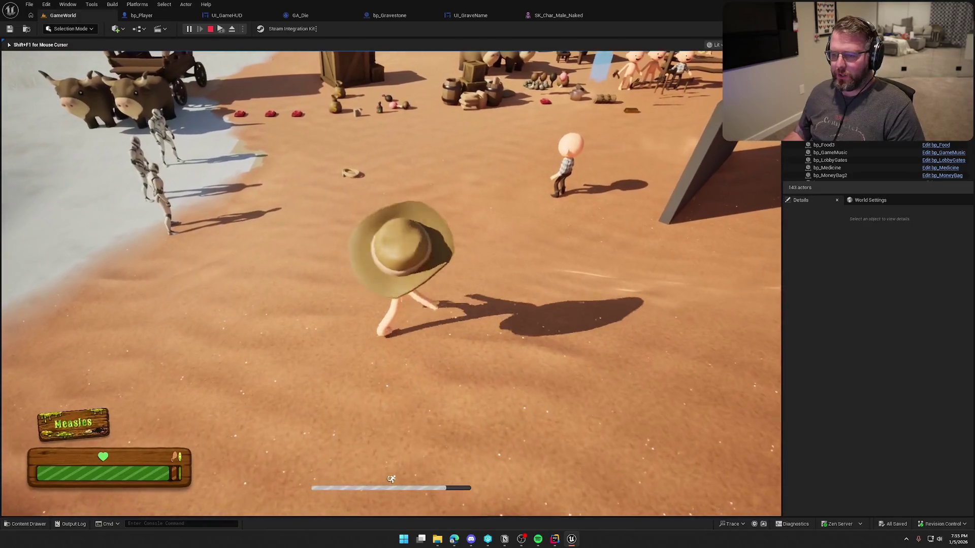
{"action": "key", "text": "super"}
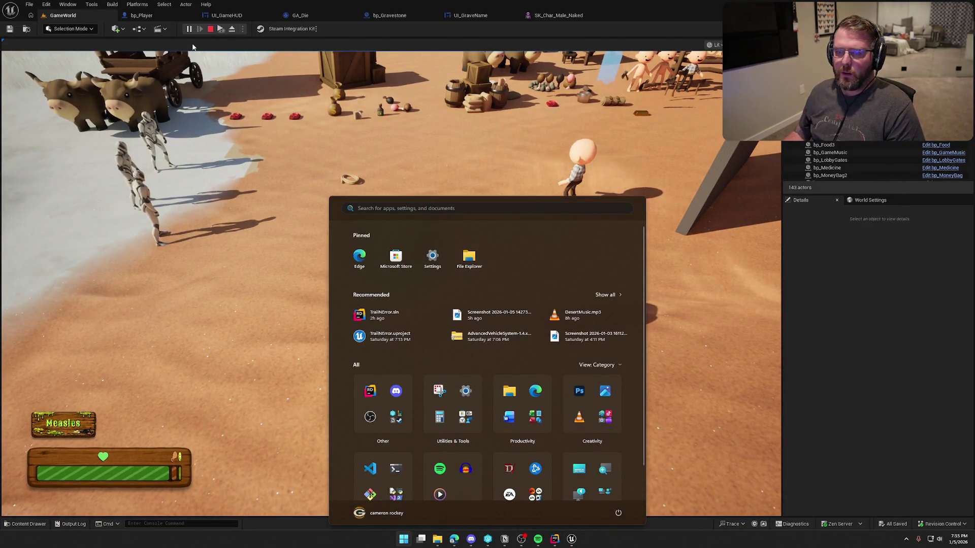
{"action": "key", "text": "Escape"}
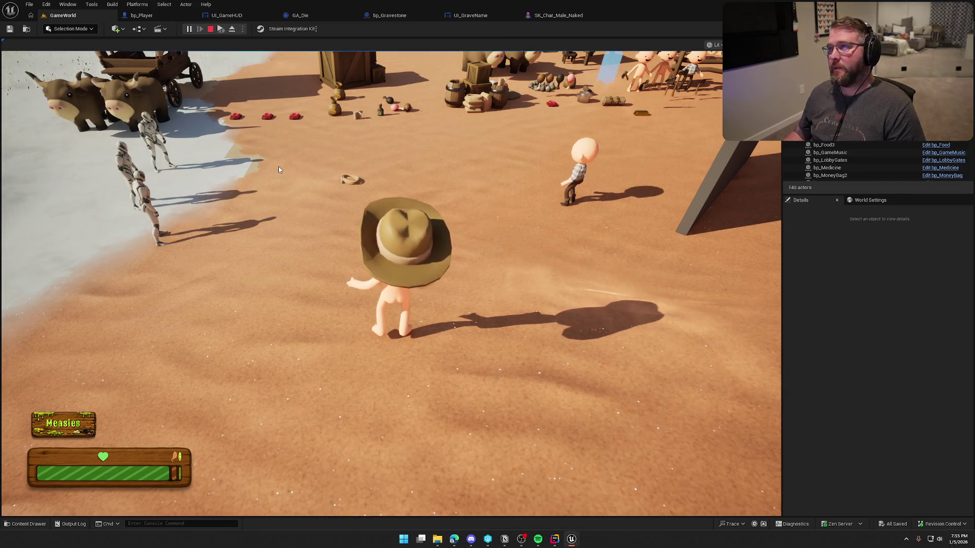
{"action": "left_click", "coordinate": [278, 169]}
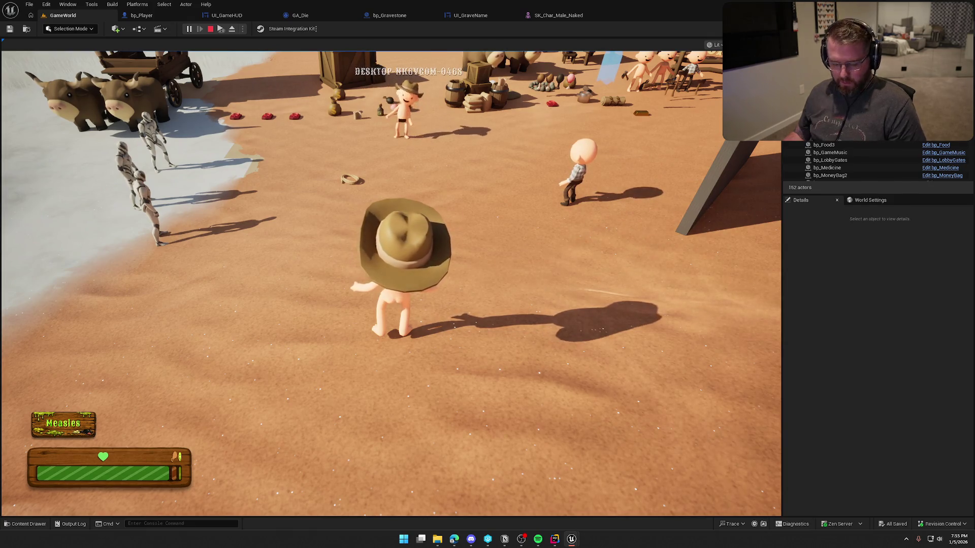
{"action": "key", "text": "super"}
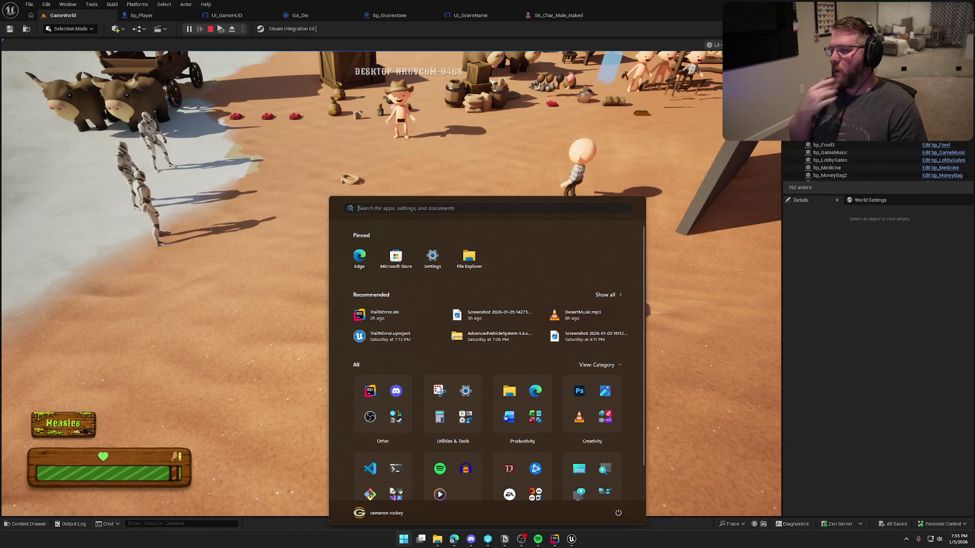
{"action": "left_click", "coordinate": [293, 170]}
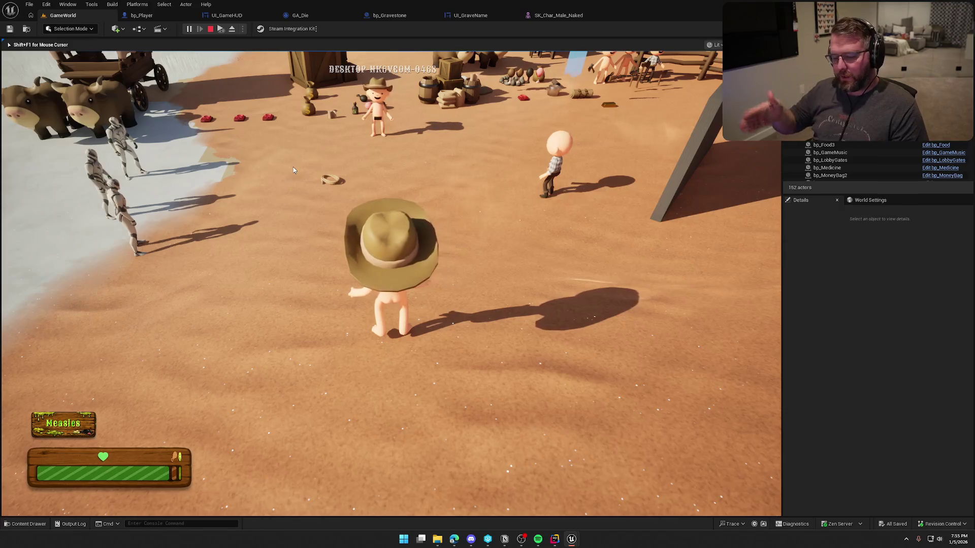
Recall and run KillPlayer from the in-game console.
{"action": "key", "text": "grave"}
{"action": "key", "text": "Up"}
{"action": "key", "text": "Return"}
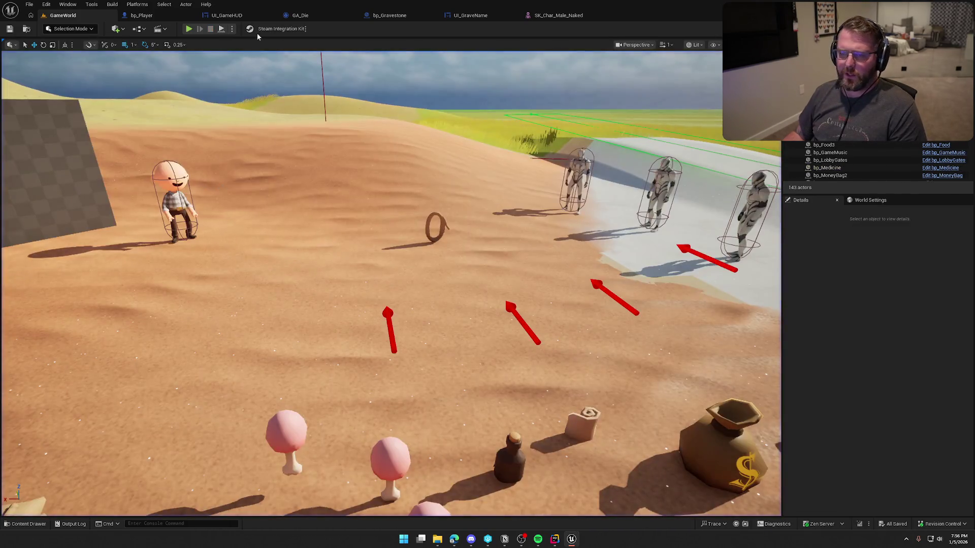
Move Make Rot from XZ near the spawn node and wire Out Hit Impact Normal into its X input.
{"action": "left_click", "coordinate": [162, 15]}
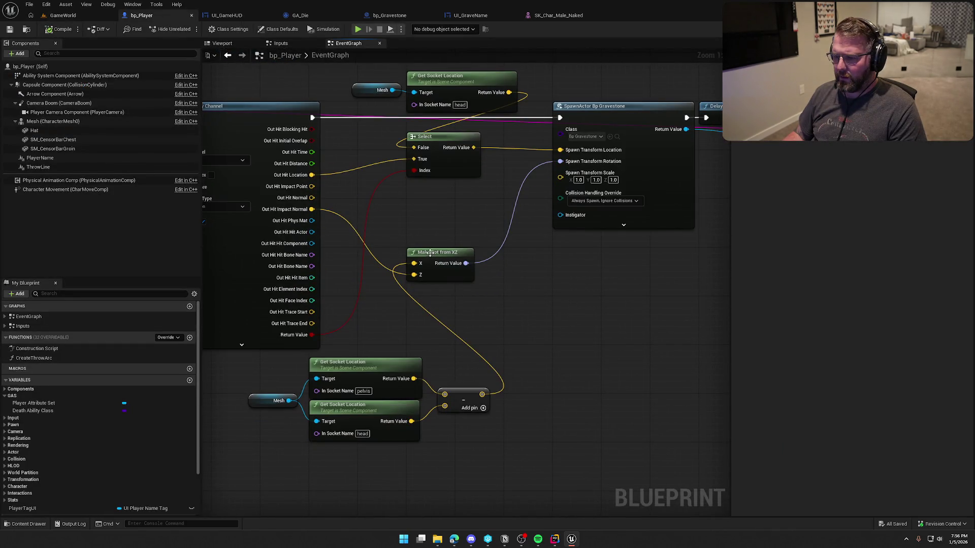
{"action": "mouse_move", "coordinate": [430, 253]}
{"action": "left_mouse_down"}
{"action": "mouse_move", "coordinate": [454, 204]}
{"action": "mouse_move", "coordinate": [479, 204]}
{"action": "left_mouse_up"}
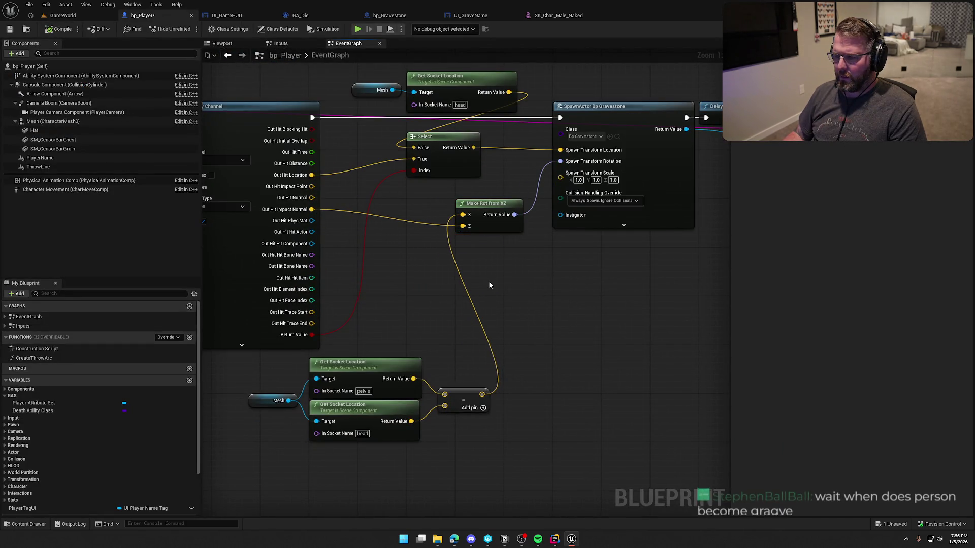
{"action": "left_click_drag", "start_coordinate": [311, 209], "coordinate": [462, 214]}
{"action": "left_click_drag", "start_coordinate": [482, 394], "coordinate": [461, 226]}
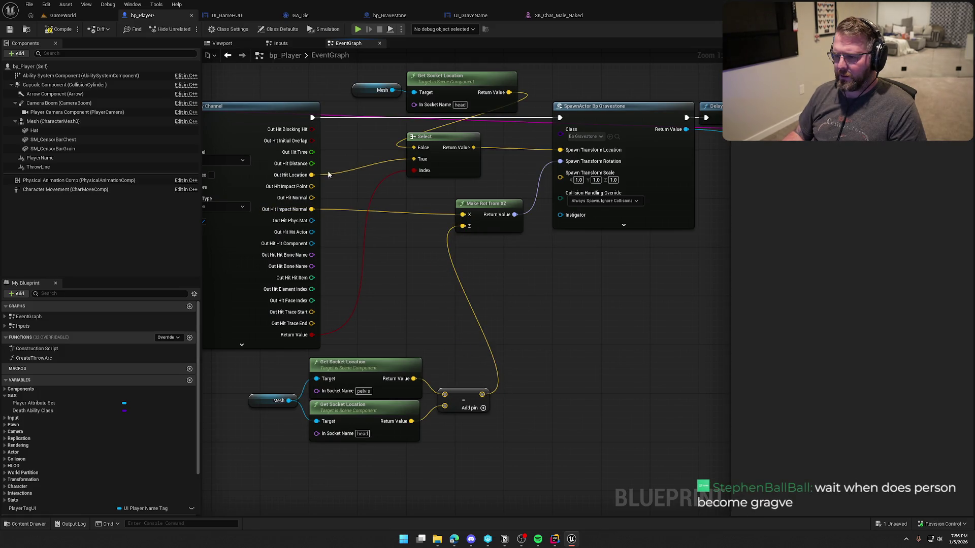
Start a play-in-editor session in GameWorld and walk the character around.
{"action": "left_click", "coordinate": [76, 16]}
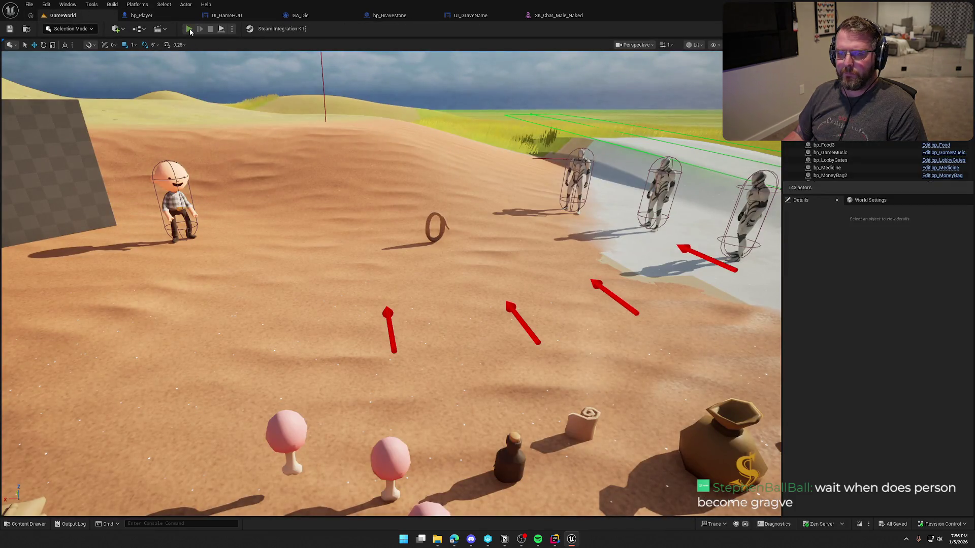
{"action": "left_click", "coordinate": [189, 29]}
{"action": "key", "text": "w"}
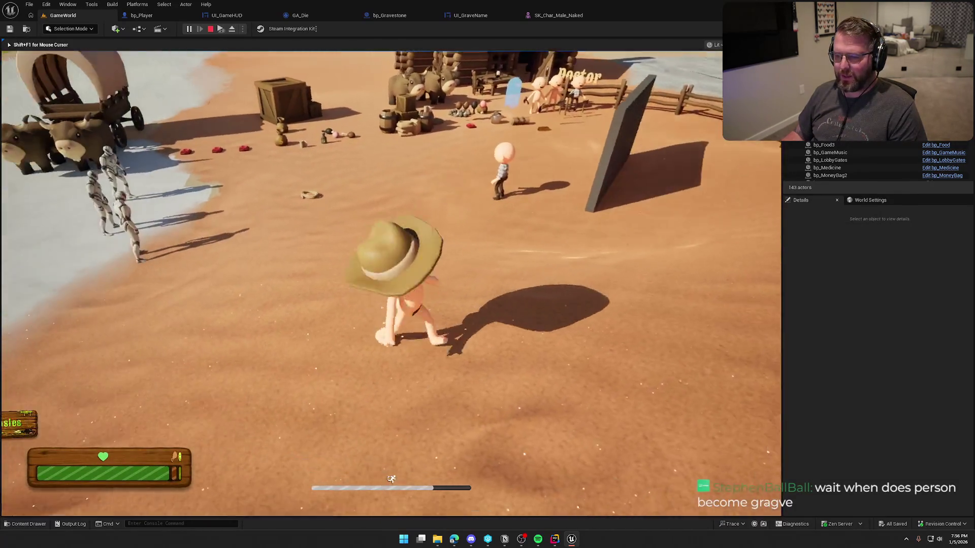
{"action": "key", "text": "super"}
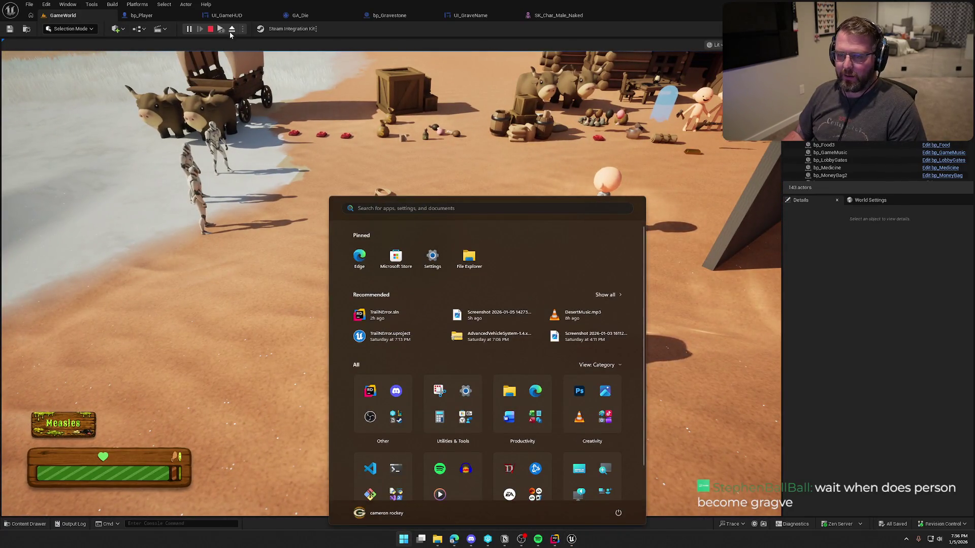
{"action": "key", "text": "super"}
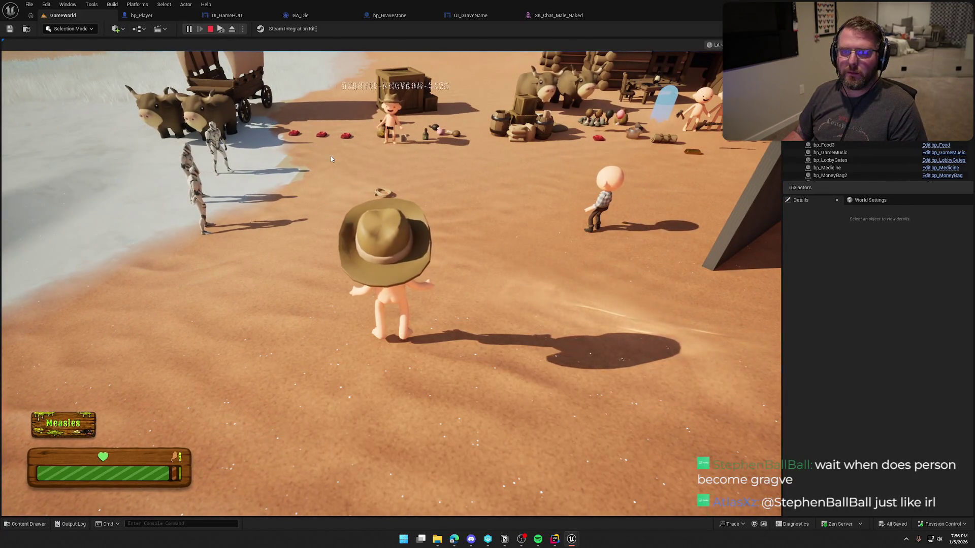
{"action": "left_click", "coordinate": [330, 159]}
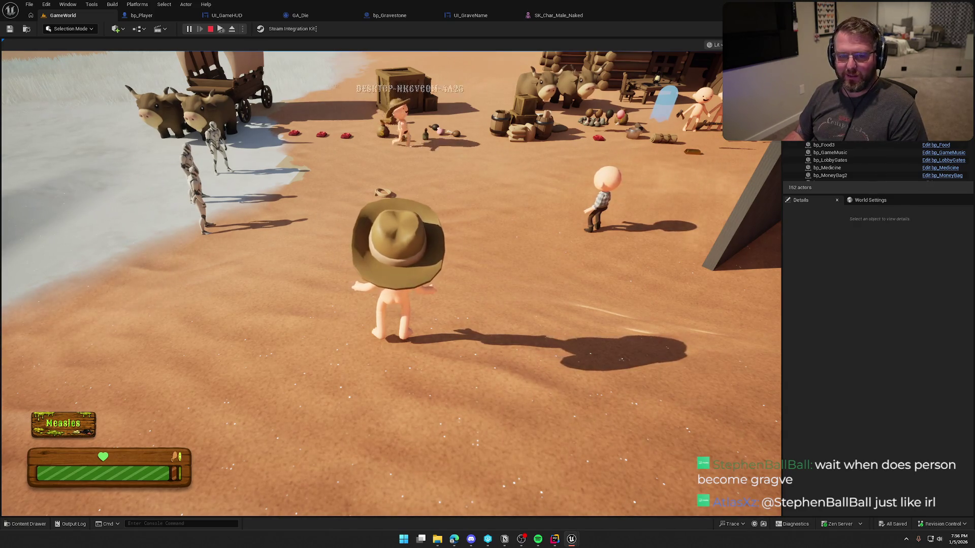
{"action": "key", "text": "super"}
{"action": "left_click", "coordinate": [169, 201]}
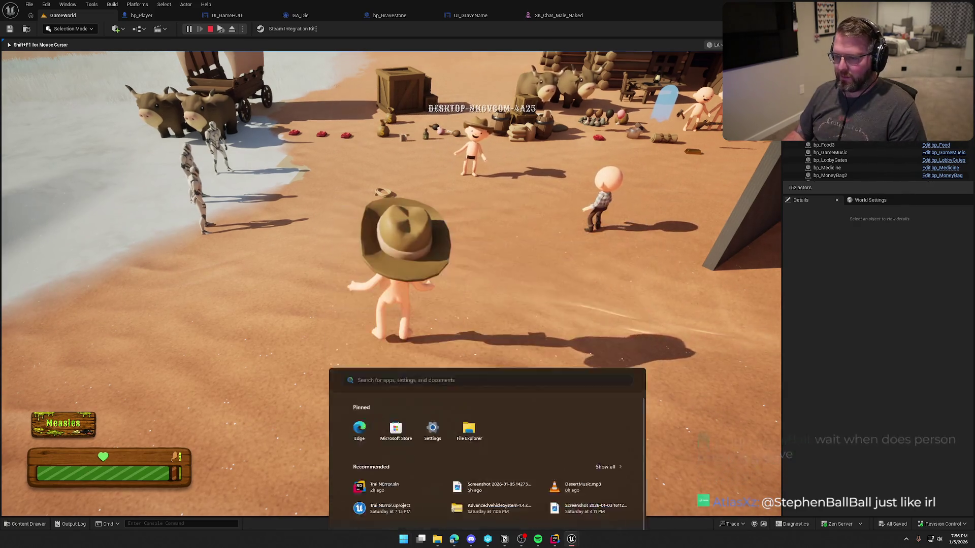
Run KillPlayer from the in-game console, then exit play and return to bp_Player.
{"action": "key", "text": "grave"}
{"action": "key", "text": "Up"}
{"action": "key", "text": "Return"}
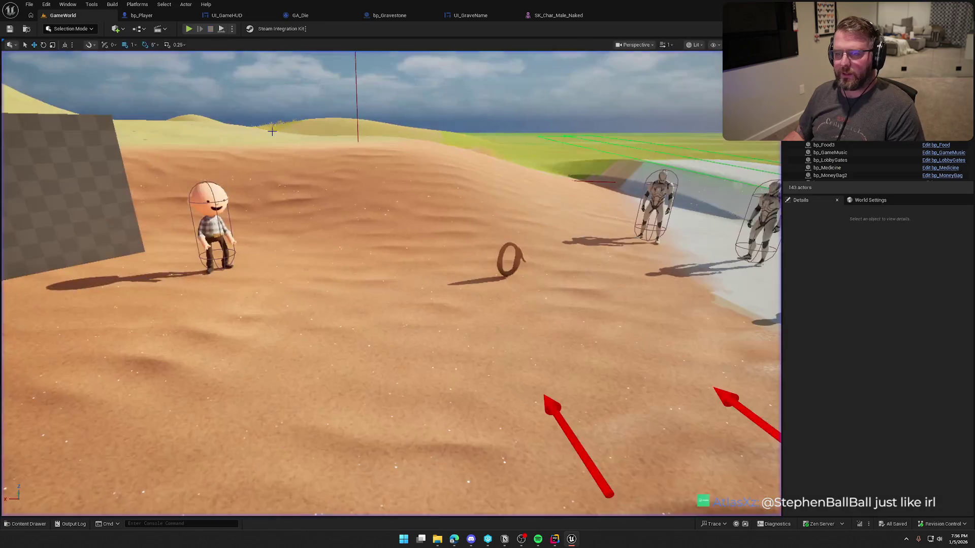
{"action": "key", "text": "shift+F1"}
{"action": "left_click", "coordinate": [141, 15]}
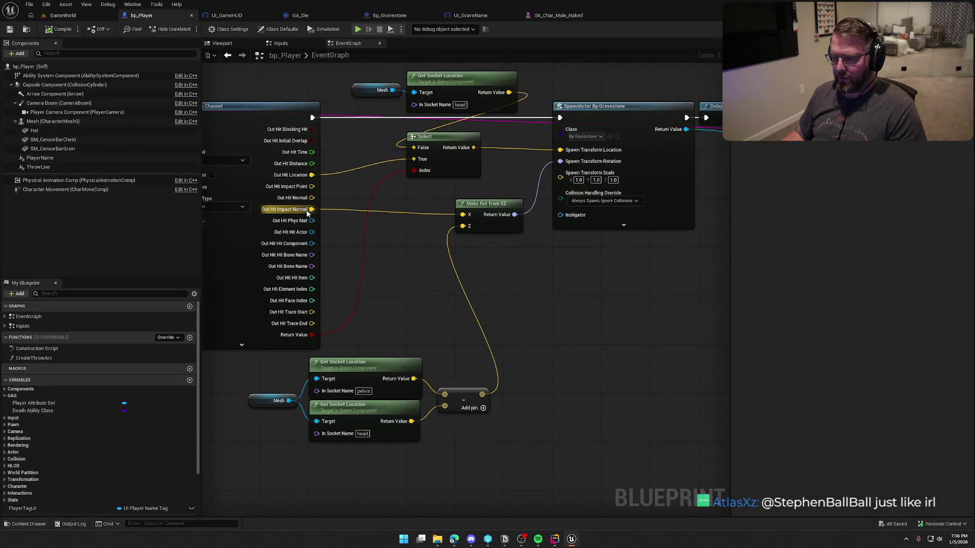
Wire Out Hit Impact Normal into Make Rot from XZ's Z input.
{"action": "left_click_drag", "start_coordinate": [307, 213], "coordinate": [463, 226]}
{"action": "left_click_drag", "start_coordinate": [481, 393], "coordinate": [462, 226]}
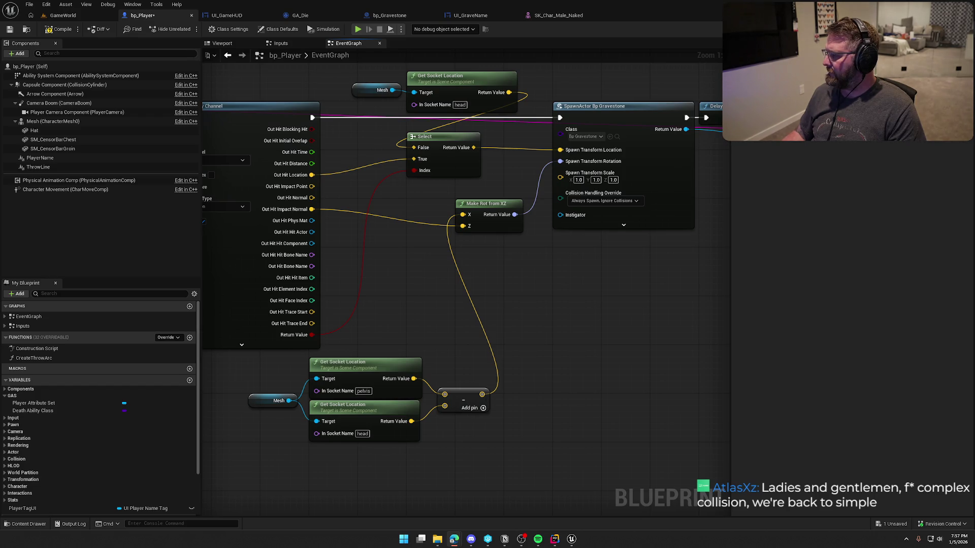
{"action": "scroll", "coordinate": [549, 337], "scroll_direction": "down", "scroll_amount": 2}
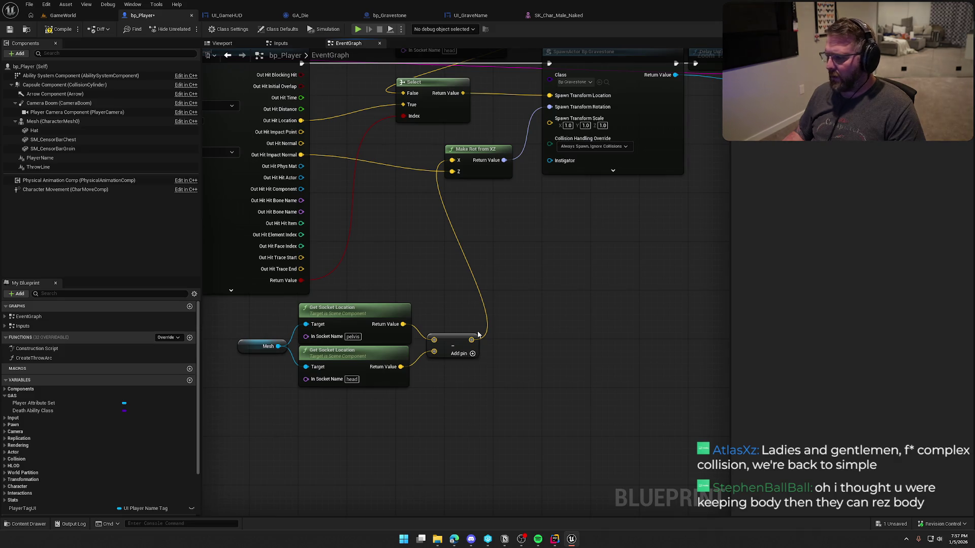
Add a Project Vector on to Plane node off the socket output, then delete it.
{"action": "left_click_drag", "start_coordinate": [472, 340], "coordinate": [516, 338]}
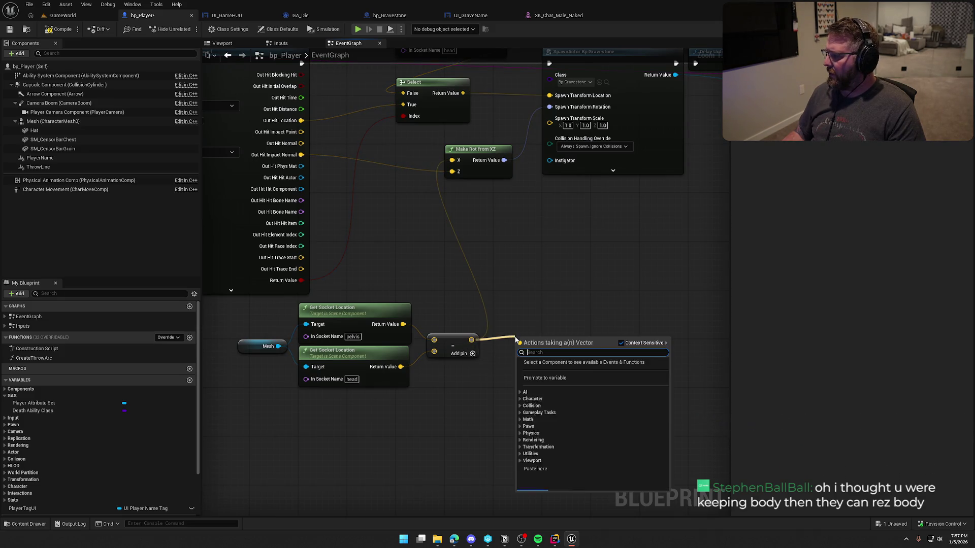
{"action": "type", "text": "vector"}
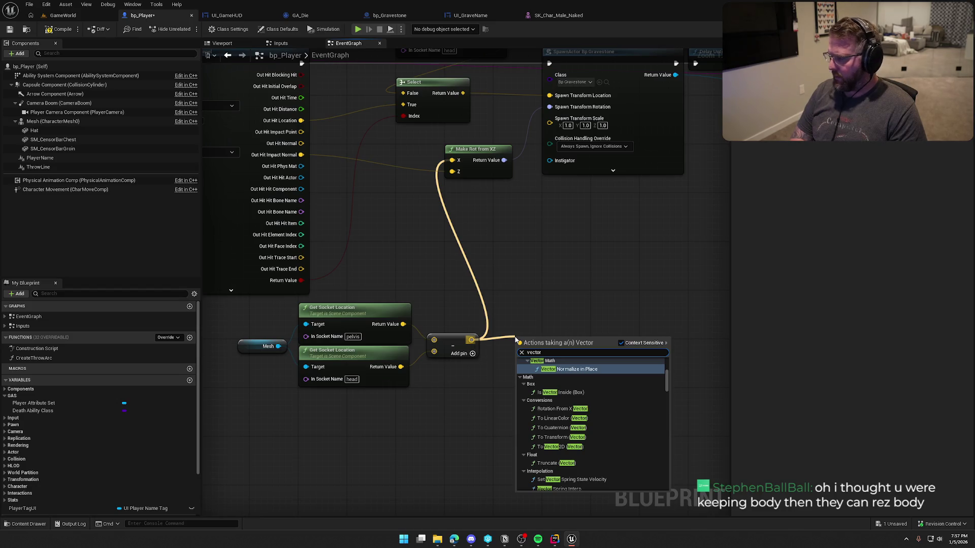
{"action": "type", "text": "pla"}
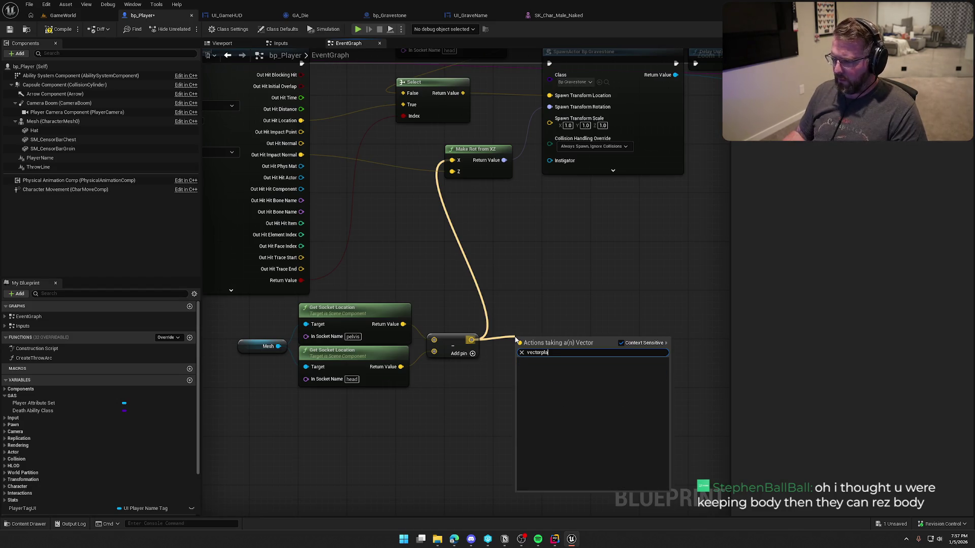
{"action": "key", "text": "Escape"}
{"action": "left_click_drag", "start_coordinate": [471, 340], "coordinate": [510, 345]}
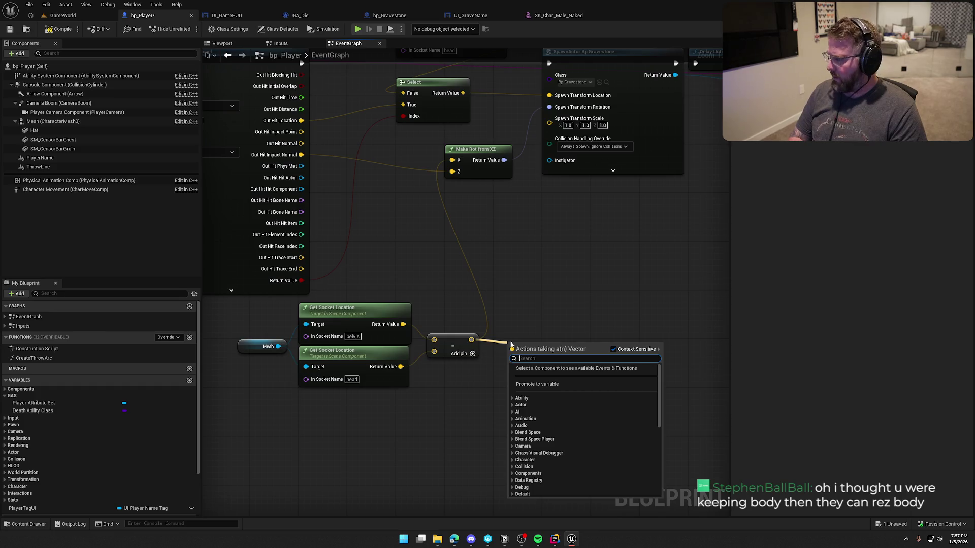
{"action": "type", "text": "plane"}
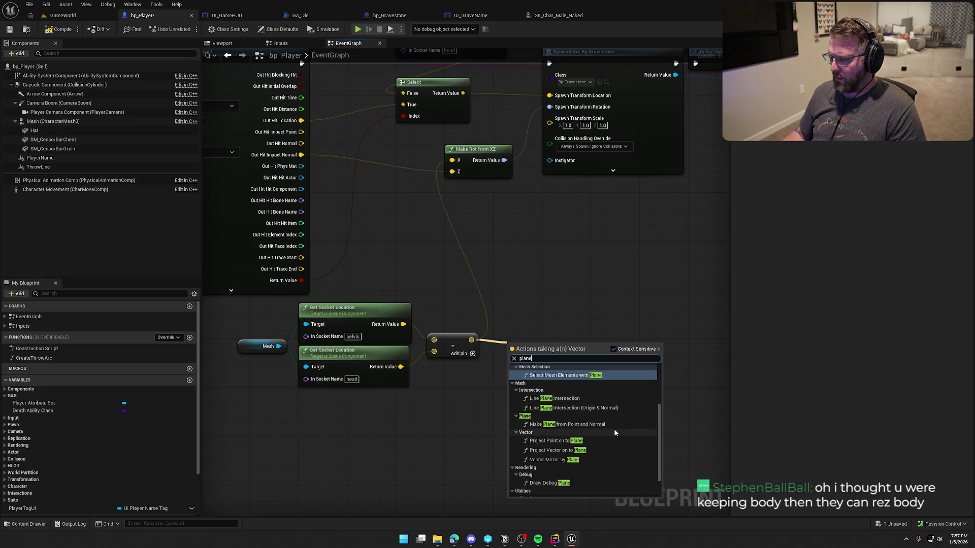
{"action": "left_click", "coordinate": [595, 450]}
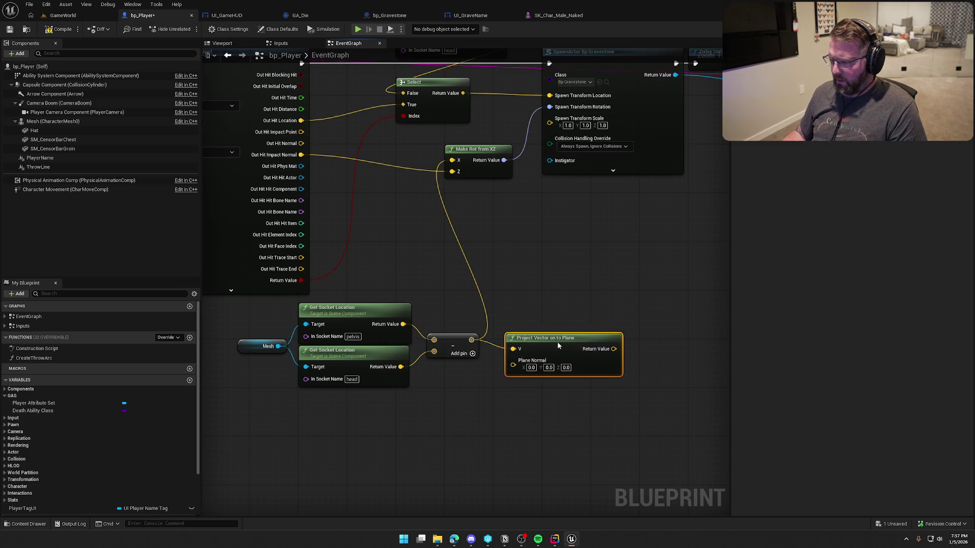
{"action": "left_click_drag", "start_coordinate": [551, 339], "coordinate": [557, 320]}
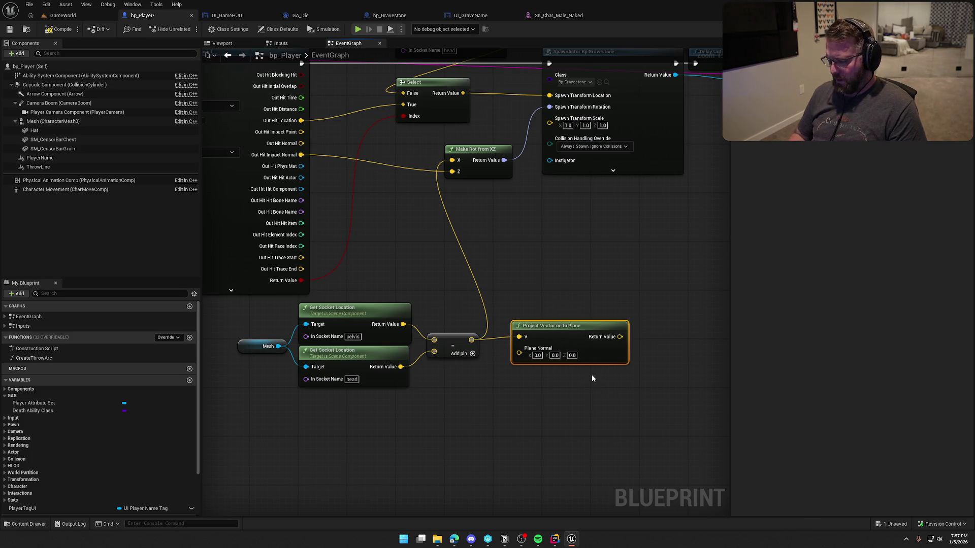
{"action": "key", "text": "Delete"}
{"action": "left_click_drag", "start_coordinate": [583, 378], "coordinate": [592, 381]}
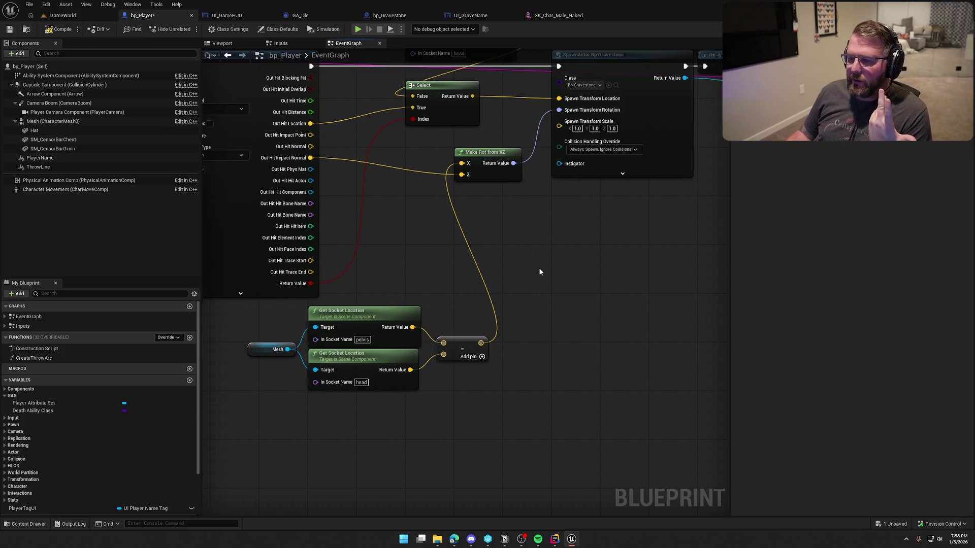
Move the socket-location nodes up beside Make Rot from XZ, near the Select and SpawnActor nodes.
{"action": "mouse_move", "coordinate": [524, 261]}
{"action": "left_mouse_down"}
{"action": "mouse_move", "coordinate": [859, 355]}
{"action": "mouse_move", "coordinate": [919, 359]}
{"action": "left_mouse_up"}
{"action": "left_click_drag", "start_coordinate": [341, 97], "coordinate": [423, 161]}
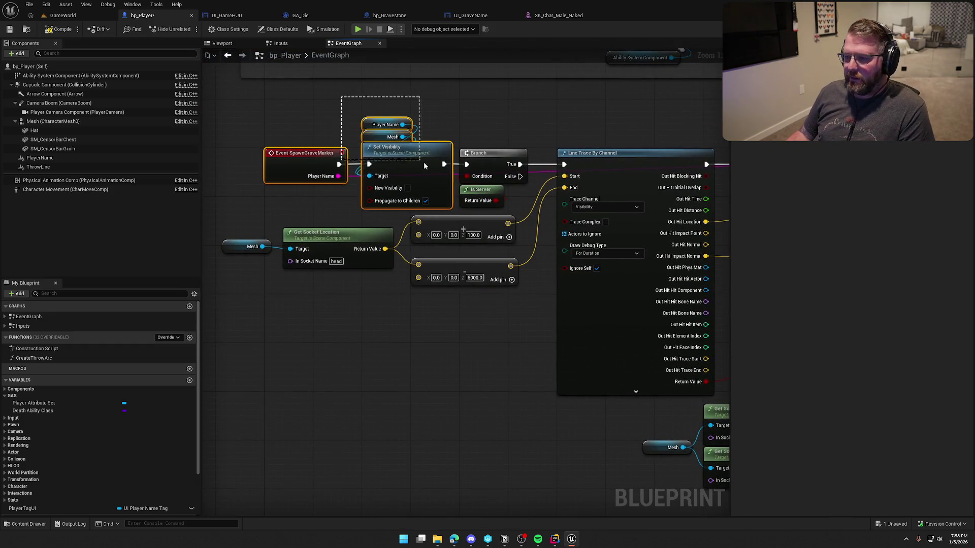
{"action": "left_click", "coordinate": [461, 129]}
{"action": "mouse_move", "coordinate": [473, 438]}
{"action": "left_mouse_down"}
{"action": "mouse_move", "coordinate": [295, 398]}
{"action": "mouse_move", "coordinate": [202, 394]}
{"action": "left_mouse_up"}
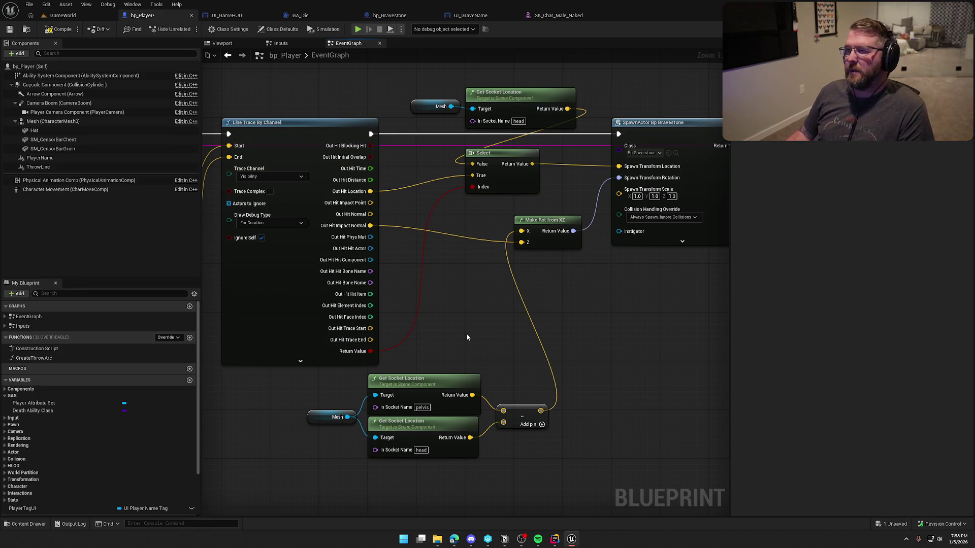
{"action": "mouse_move", "coordinate": [466, 333]}
{"action": "left_mouse_down"}
{"action": "mouse_move", "coordinate": [443, 325]}
{"action": "mouse_move", "coordinate": [416, 340]}
{"action": "mouse_move", "coordinate": [477, 427]}
{"action": "mouse_move", "coordinate": [284, 355]}
{"action": "left_mouse_up"}
{"action": "mouse_move", "coordinate": [367, 360]}
{"action": "left_mouse_down"}
{"action": "mouse_move", "coordinate": [461, 277]}
{"action": "mouse_move", "coordinate": [464, 251]}
{"action": "left_mouse_up"}
{"action": "left_click", "coordinate": [490, 388]}
{"action": "left_click_drag", "start_coordinate": [491, 388], "coordinate": [419, 404]}
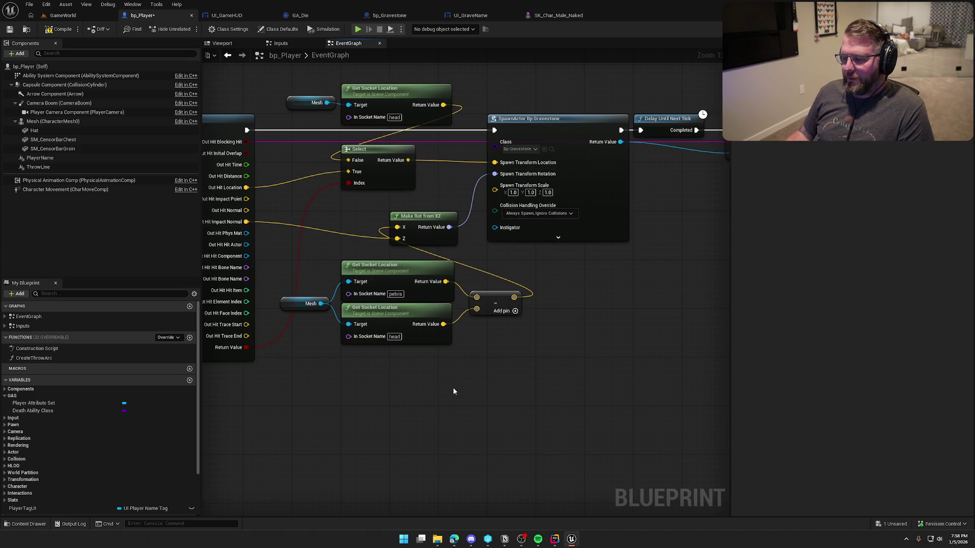
{"action": "left_click", "coordinate": [73, 17]}
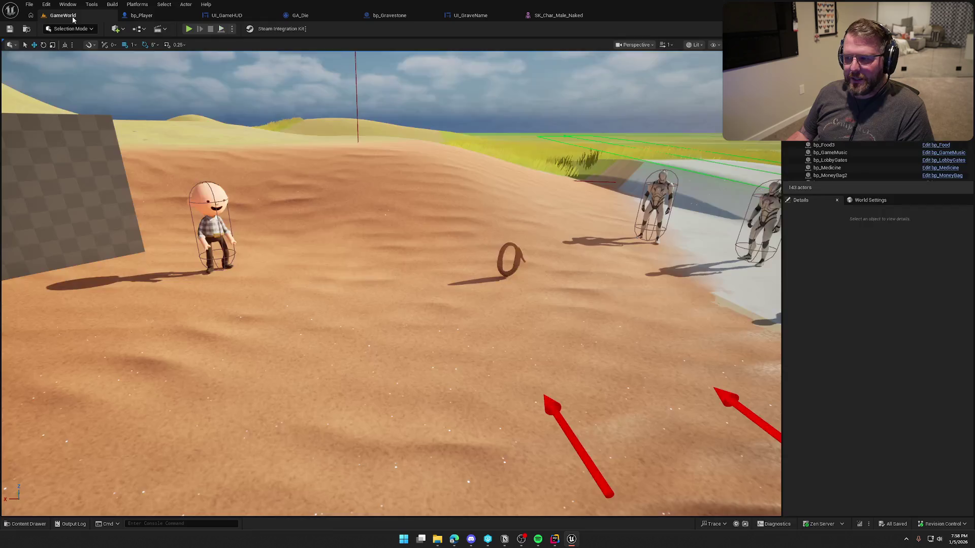
{"action": "left_click", "coordinate": [189, 28]}
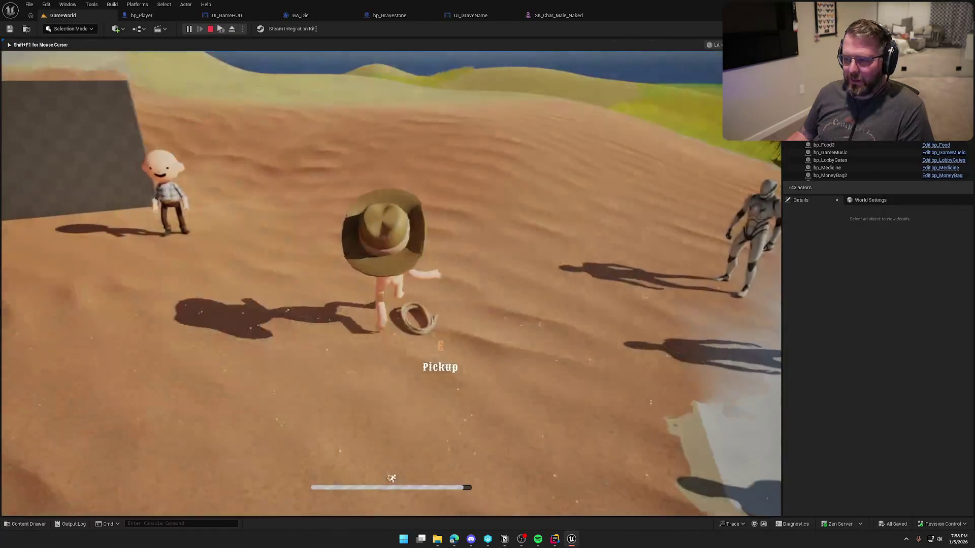
{"action": "key", "text": "super"}
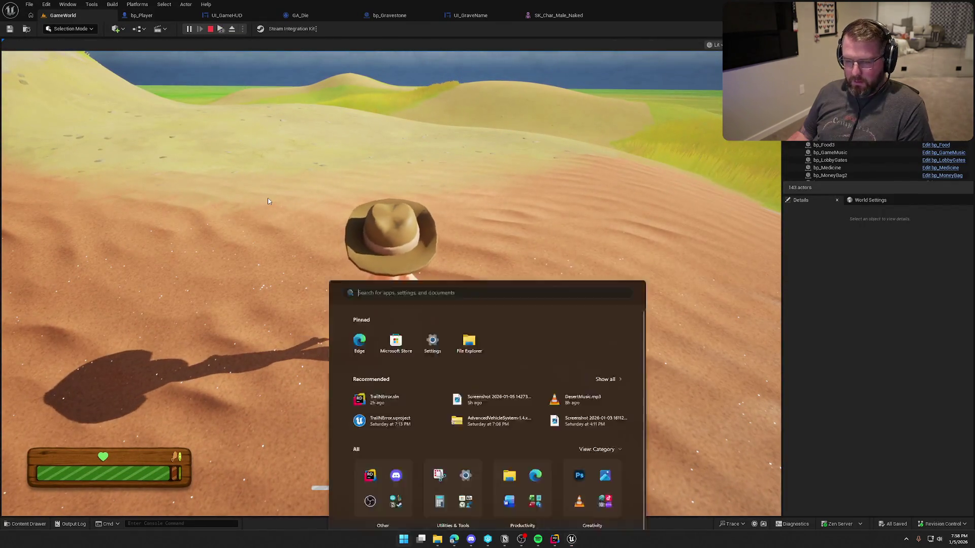
{"action": "key", "text": "super"}
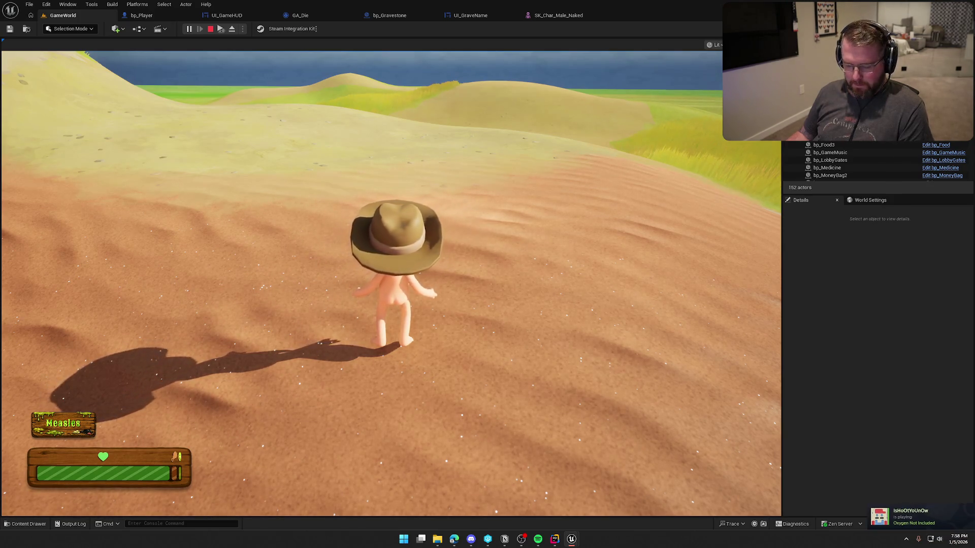
{"action": "key", "text": "super"}
{"action": "key", "text": "super"}
{"action": "key", "text": "grave"}
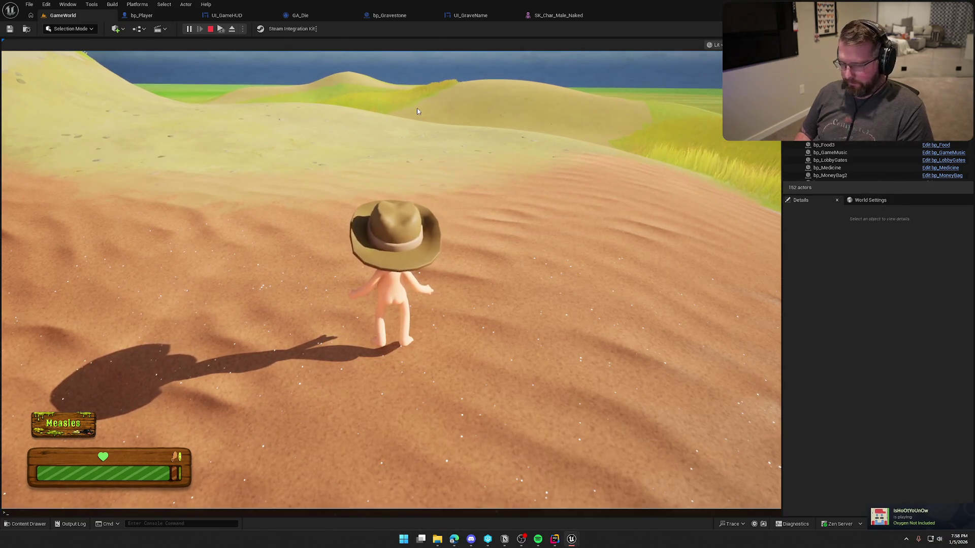
{"action": "key", "text": "grave"}
{"action": "key", "text": "Return"}
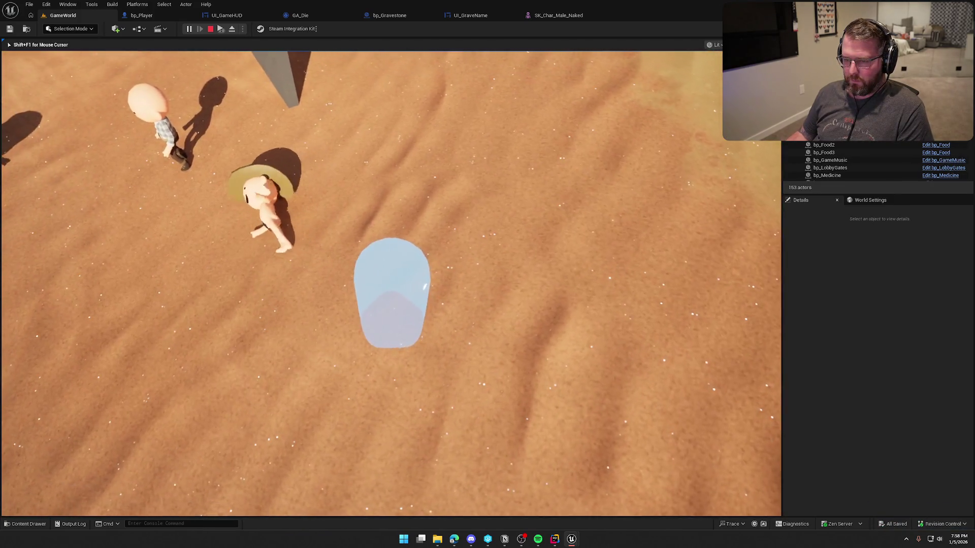
{"action": "key", "text": "w"}
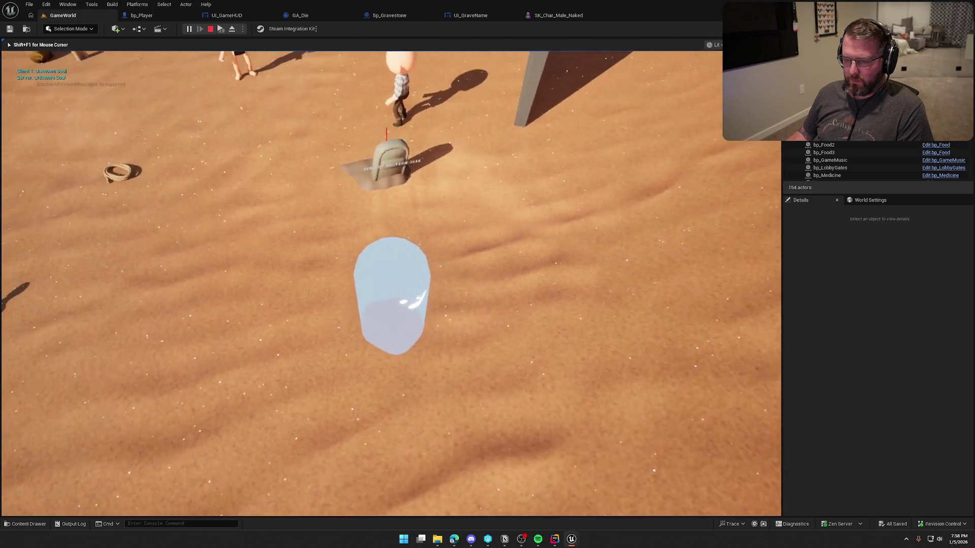
{"action": "key", "text": "w"}
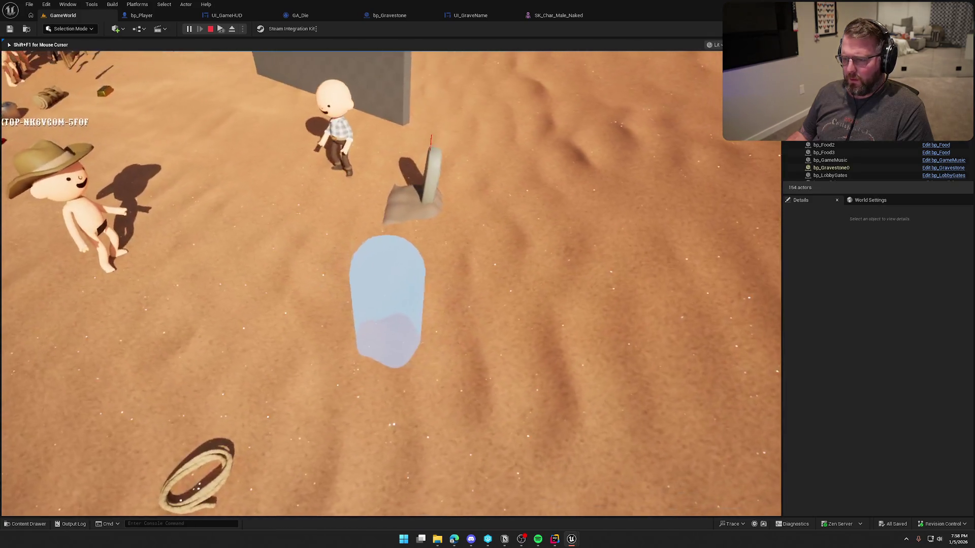
{"action": "key", "text": "w"}
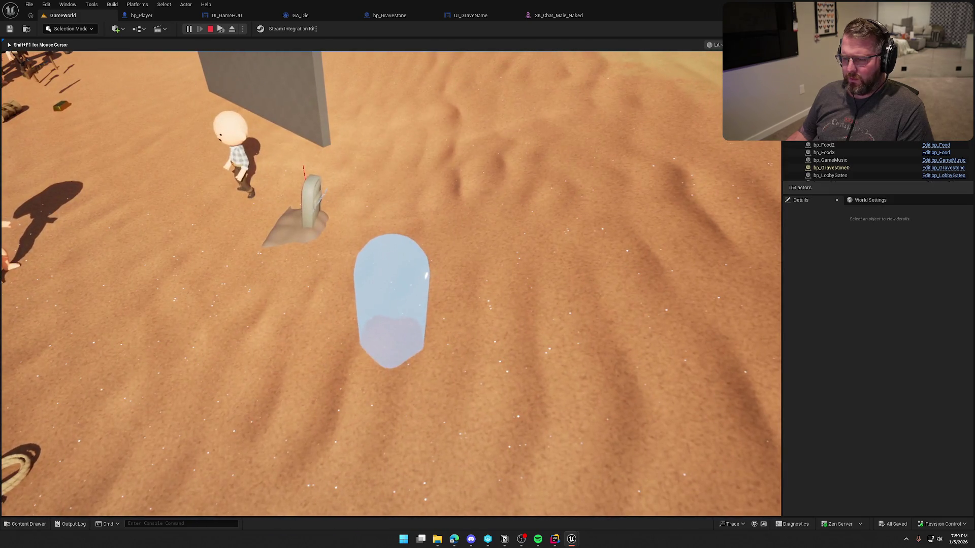
{"action": "key", "text": "Escape"}
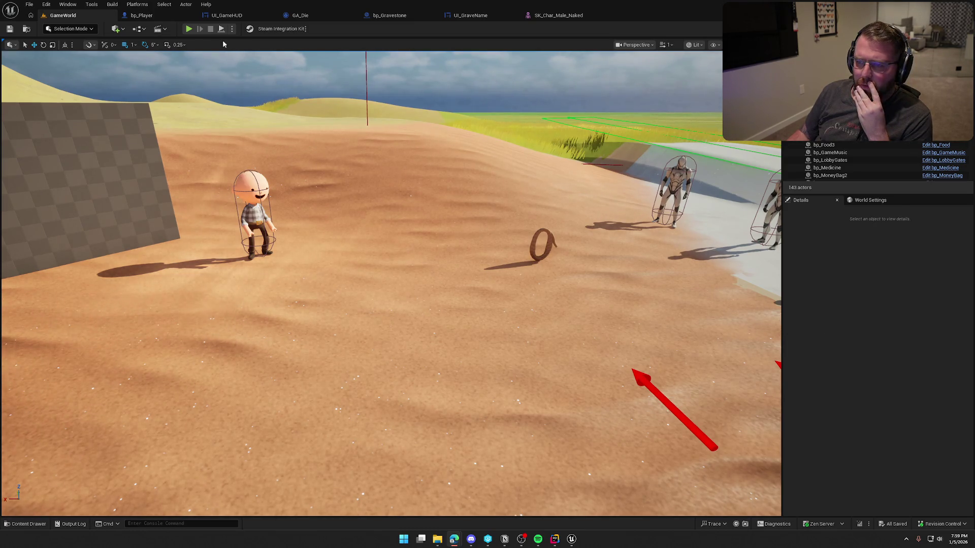
Move the socket nodes, Mesh and subtract node below the trace hit outputs, with Make Rot from XZ lower down.
{"action": "left_click", "coordinate": [142, 15]}
{"action": "left_click_drag", "start_coordinate": [418, 411], "coordinate": [443, 418]}
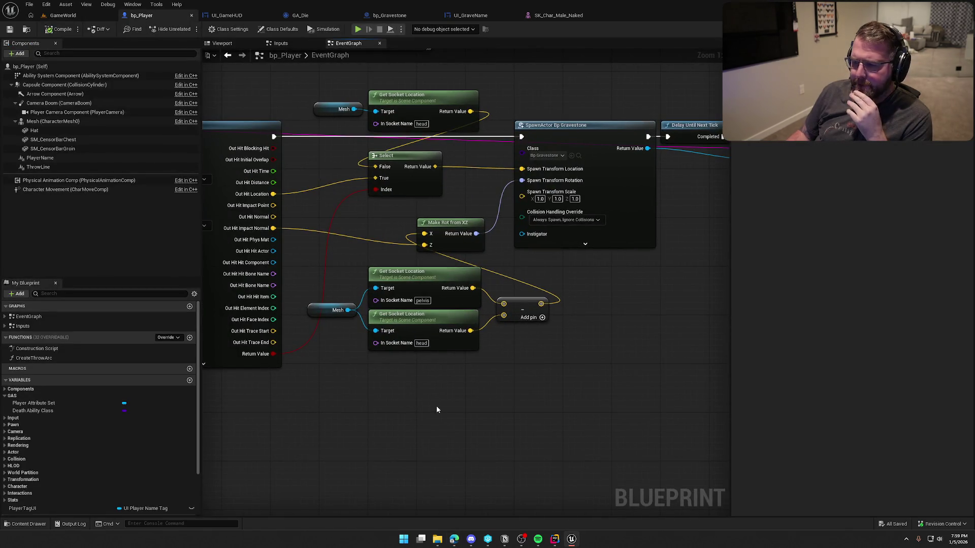
{"action": "left_click_drag", "start_coordinate": [573, 404], "coordinate": [326, 263]}
{"action": "mouse_move", "coordinate": [400, 296]}
{"action": "left_mouse_down"}
{"action": "mouse_move", "coordinate": [399, 314]}
{"action": "mouse_move", "coordinate": [277, 400]}
{"action": "mouse_move", "coordinate": [254, 400]}
{"action": "left_mouse_up"}
{"action": "left_click_drag", "start_coordinate": [359, 326], "coordinate": [371, 339]}
{"action": "left_click_drag", "start_coordinate": [428, 242], "coordinate": [382, 240]}
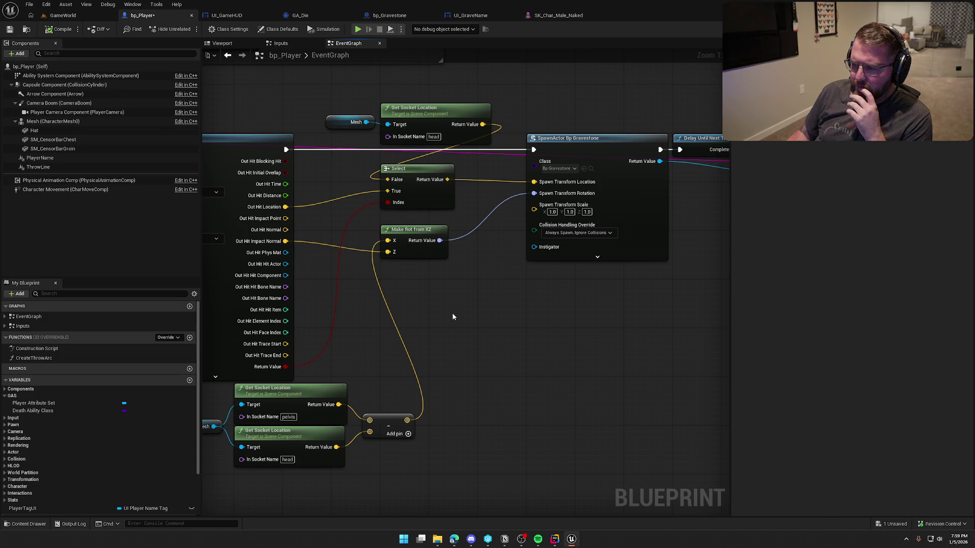
{"action": "mouse_move", "coordinate": [457, 316]}
{"action": "left_mouse_down"}
{"action": "mouse_move", "coordinate": [523, 310]}
{"action": "mouse_move", "coordinate": [496, 309]}
{"action": "left_mouse_up"}
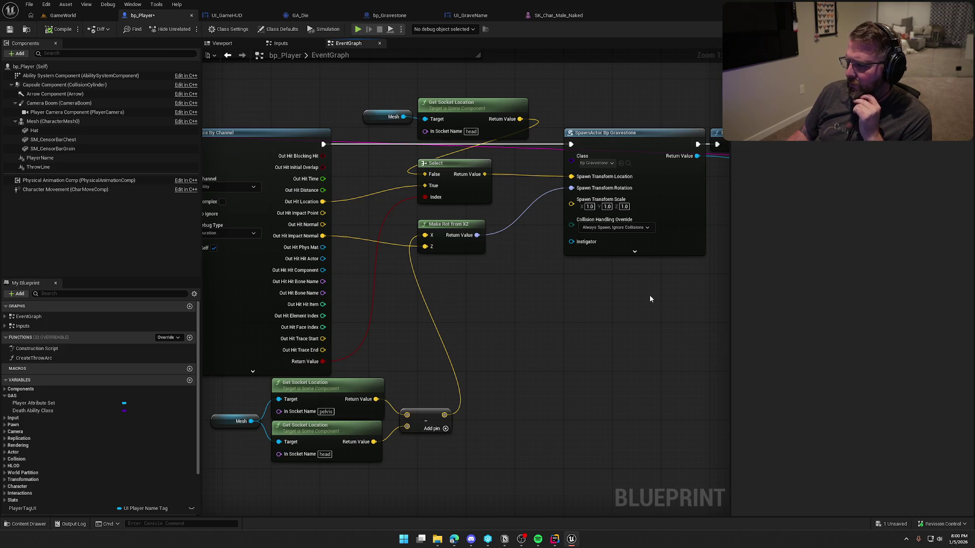
{"action": "left_click_drag", "start_coordinate": [534, 323], "coordinate": [564, 240]}
{"action": "mouse_move", "coordinate": [525, 197]}
{"action": "left_mouse_down"}
{"action": "mouse_move", "coordinate": [542, 214]}
{"action": "mouse_move", "coordinate": [559, 268]}
{"action": "mouse_move", "coordinate": [535, 248]}
{"action": "left_mouse_up"}
{"action": "left_click", "coordinate": [542, 347]}
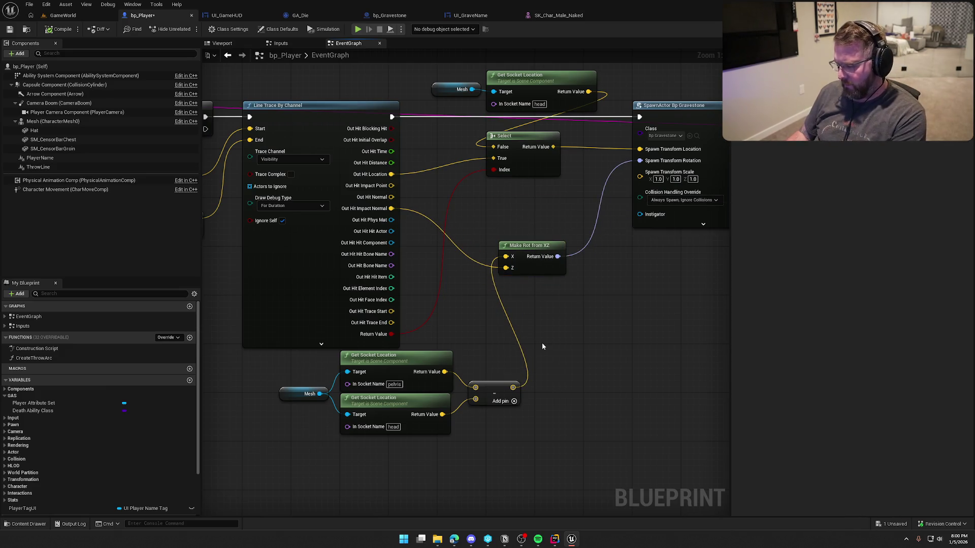
Capture a screenshot of the graph region and pull a wire from the subtract output.
{"action": "key", "text": "super+shift+s"}
{"action": "mouse_move", "coordinate": [300, 197]}
{"action": "left_mouse_down"}
{"action": "mouse_move", "coordinate": [550, 439]}
{"action": "mouse_move", "coordinate": [577, 445]}
{"action": "left_mouse_up"}
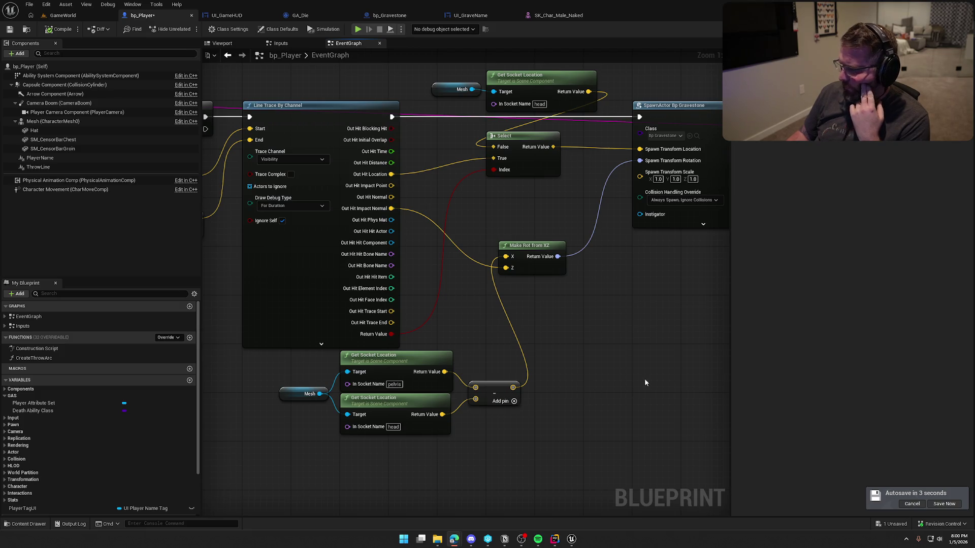
{"action": "left_click_drag", "start_coordinate": [512, 387], "coordinate": [556, 389]}
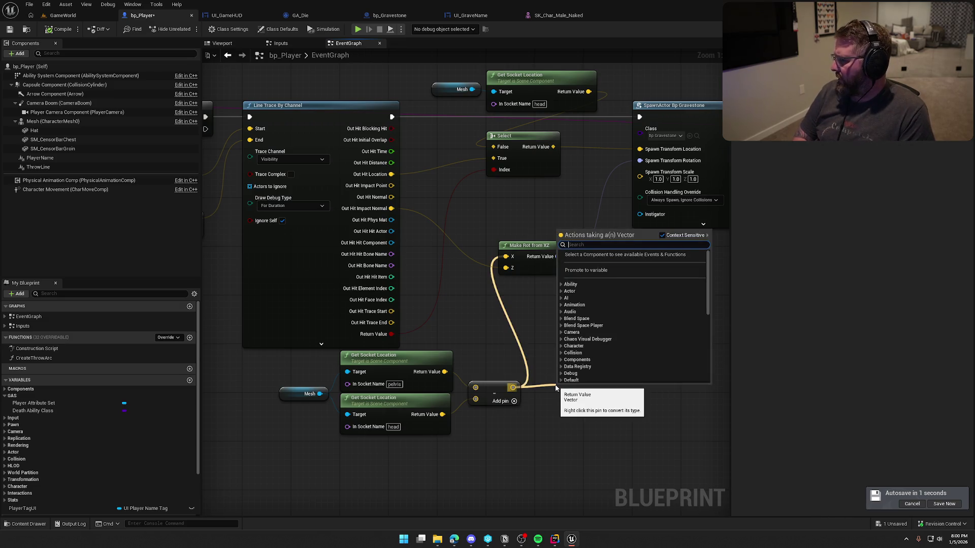
Search 'safe' among vector actions for the subtraction result, then close the menu without adding a node.
{"action": "type", "text": "safe"}
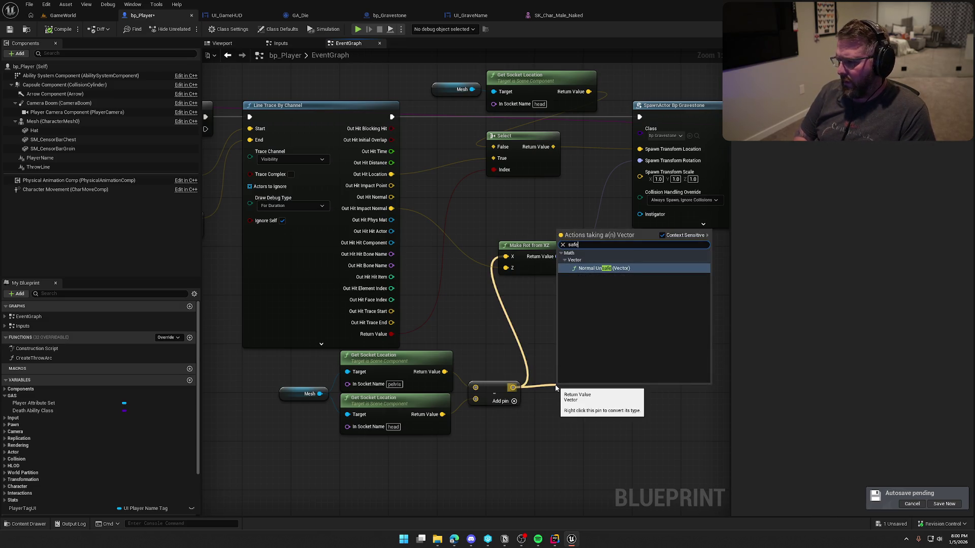
{"action": "left_click", "coordinate": [543, 329]}
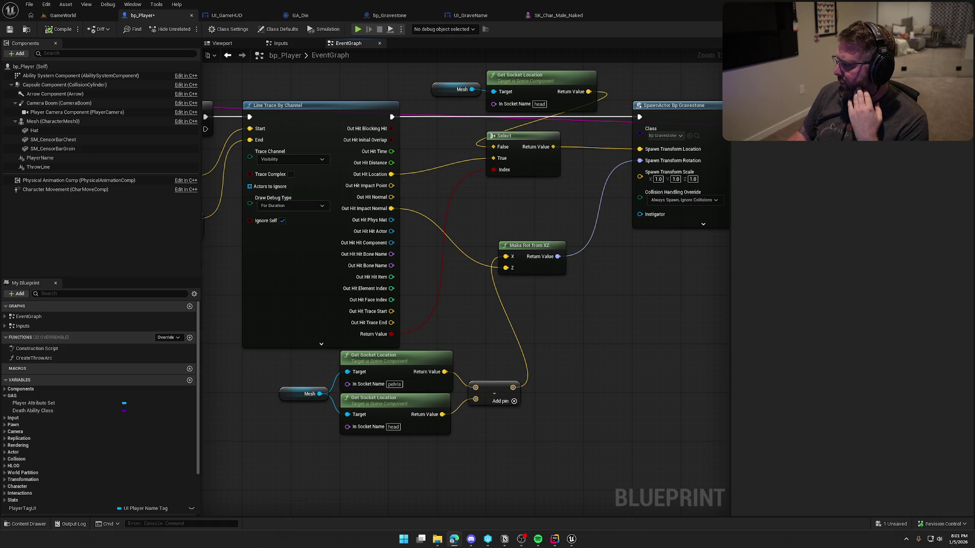
Project the socket difference with a Project Vector on to Plane node, using Out Hit Impact Normal as Plane Normal.
{"action": "left_click_drag", "start_coordinate": [513, 388], "coordinate": [548, 380]}
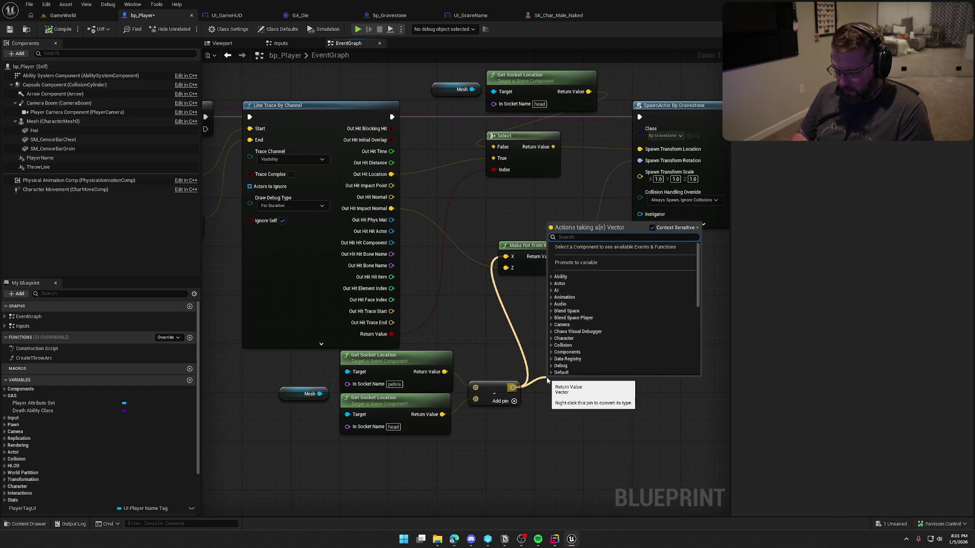
{"action": "type", "text": "vector plan"}
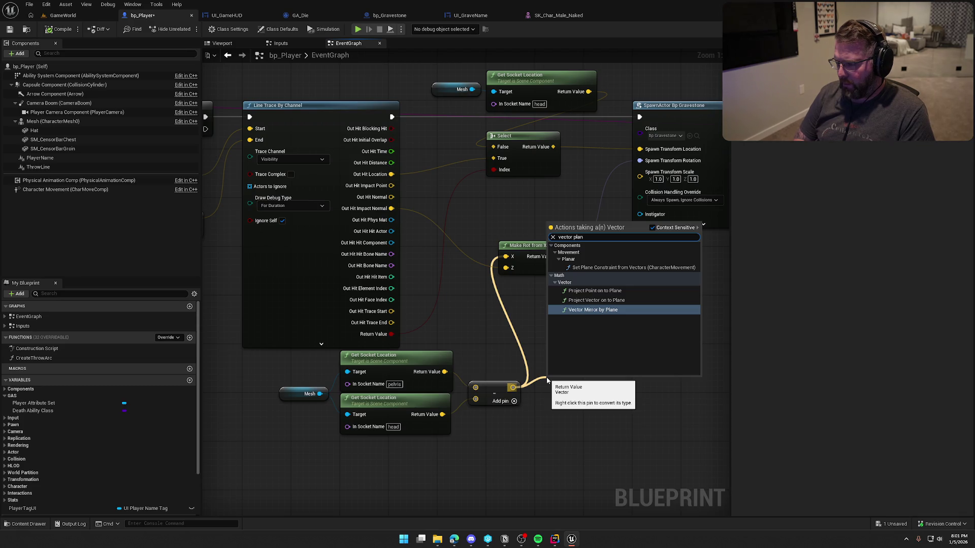
{"action": "left_click", "coordinate": [597, 300]}
{"action": "left_click_drag", "start_coordinate": [533, 353], "coordinate": [543, 312]}
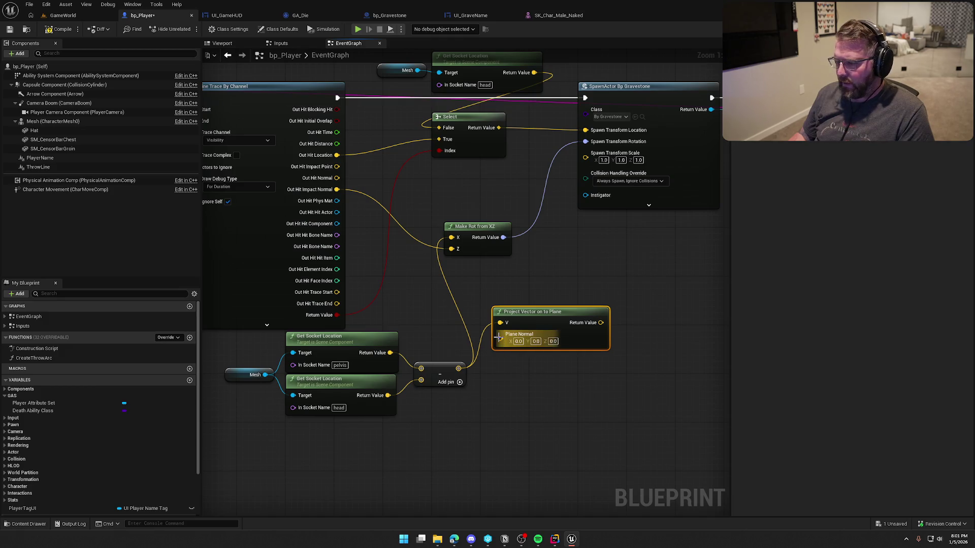
{"action": "mouse_move", "coordinate": [500, 339]}
{"action": "left_mouse_down"}
{"action": "mouse_move", "coordinate": [355, 219]}
{"action": "mouse_move", "coordinate": [336, 189]}
{"action": "left_mouse_up"}
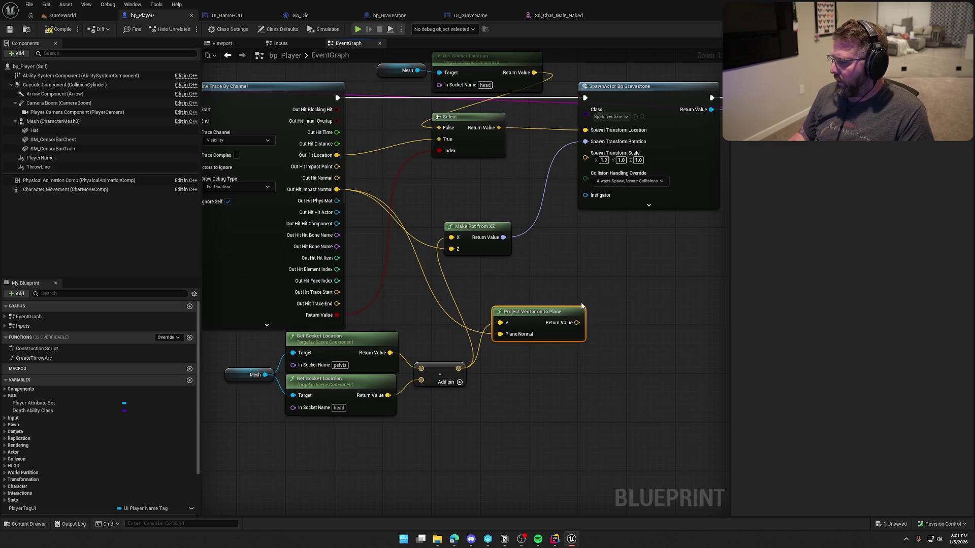
Add a Normalize node after the projection, align both nodes, and wire its output into Make Rot from XZ.
{"action": "left_click_drag", "start_coordinate": [577, 323], "coordinate": [612, 322]}
{"action": "type", "text": "norma"}
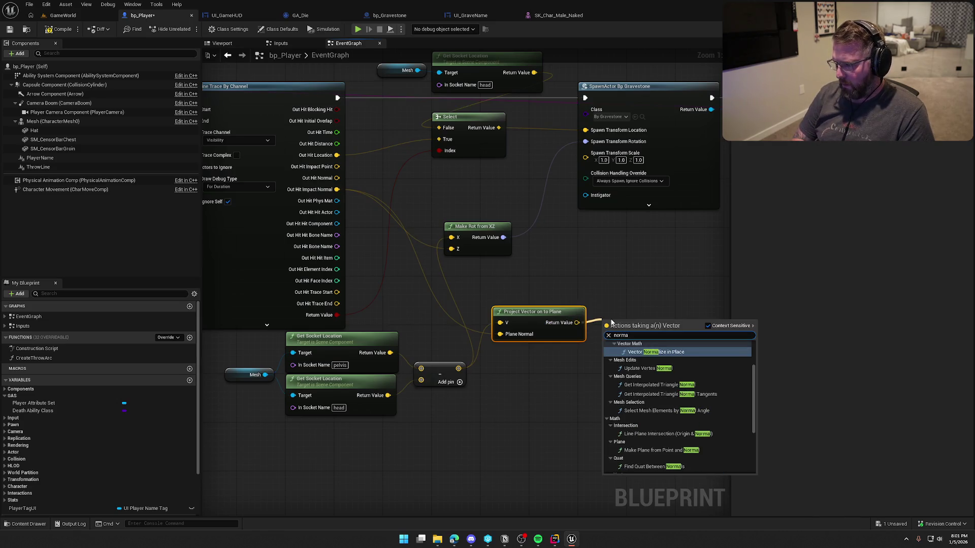
{"action": "type", "text": "lize"}
{"action": "left_click", "coordinate": [655, 391]}
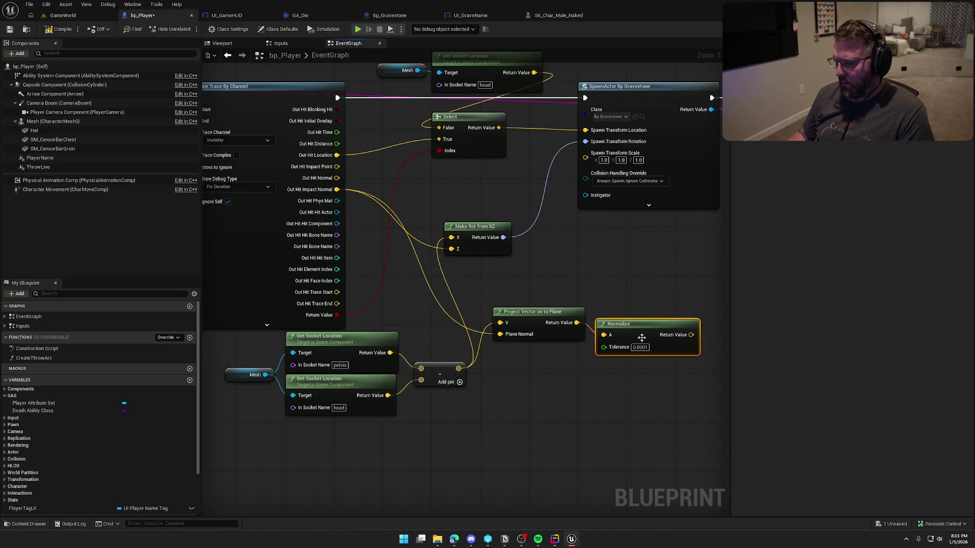
{"action": "left_click_drag", "start_coordinate": [642, 338], "coordinate": [636, 326]}
{"action": "left_click", "coordinate": [538, 311], "text": "shift"}
{"action": "mouse_move", "coordinate": [539, 311]}
{"action": "left_mouse_down"}
{"action": "mouse_move", "coordinate": [488, 305]}
{"action": "mouse_move", "coordinate": [476, 281]}
{"action": "left_mouse_up"}
{"action": "left_click", "coordinate": [550, 367]}
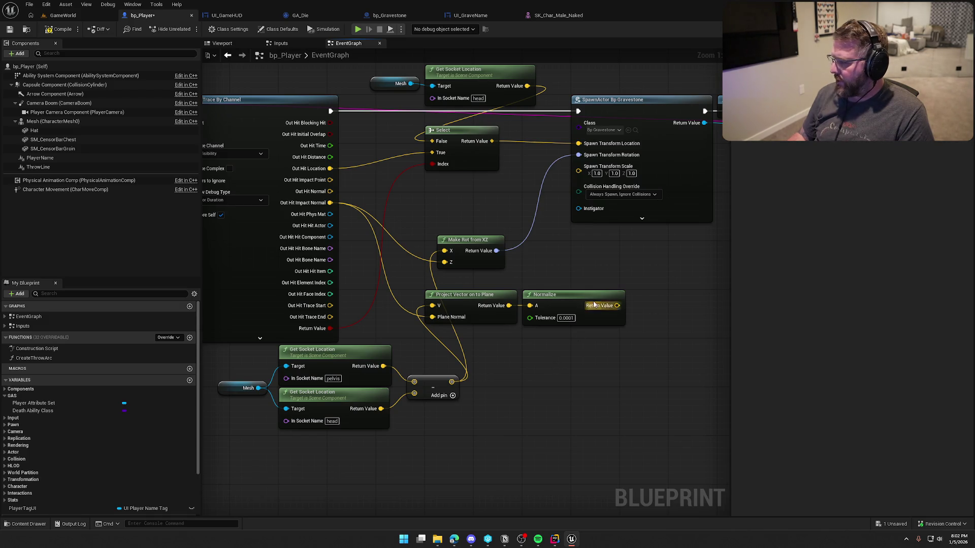
{"action": "mouse_move", "coordinate": [616, 305]}
{"action": "left_mouse_down"}
{"action": "mouse_move", "coordinate": [500, 276]}
{"action": "mouse_move", "coordinate": [445, 251]}
{"action": "left_mouse_up"}
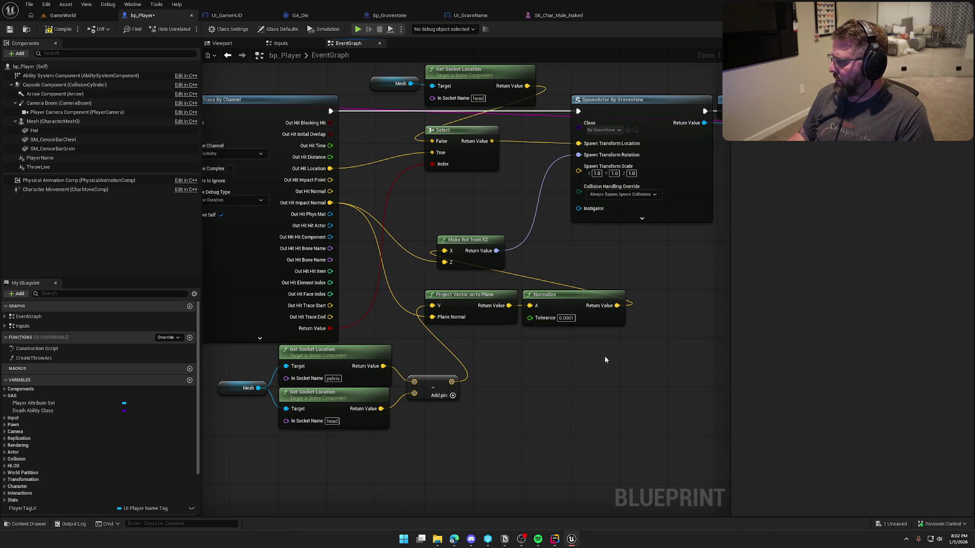
Play-test GameWorld, let the character die, and walk the ghost over to the gravestone at the body.
{"action": "left_click", "coordinate": [67, 17]}
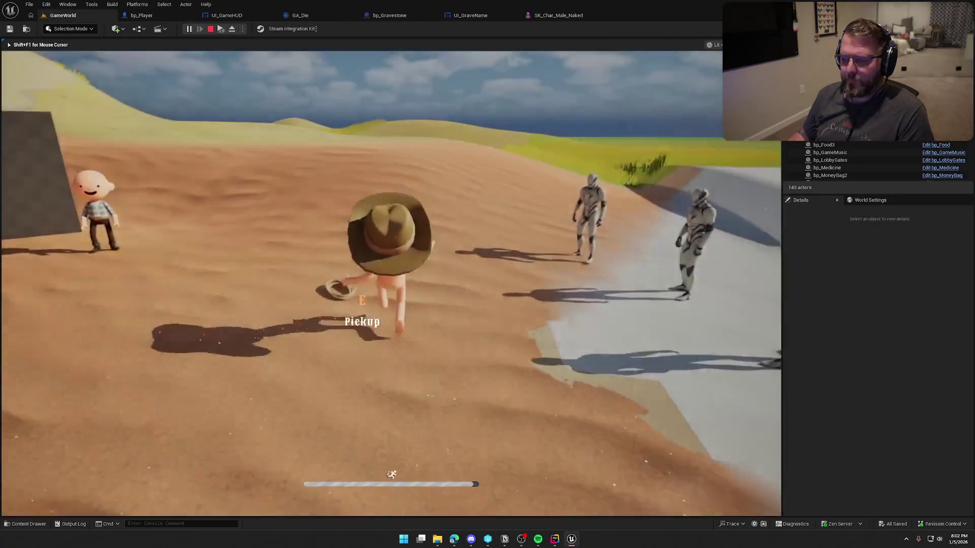
{"action": "key", "text": "super"}
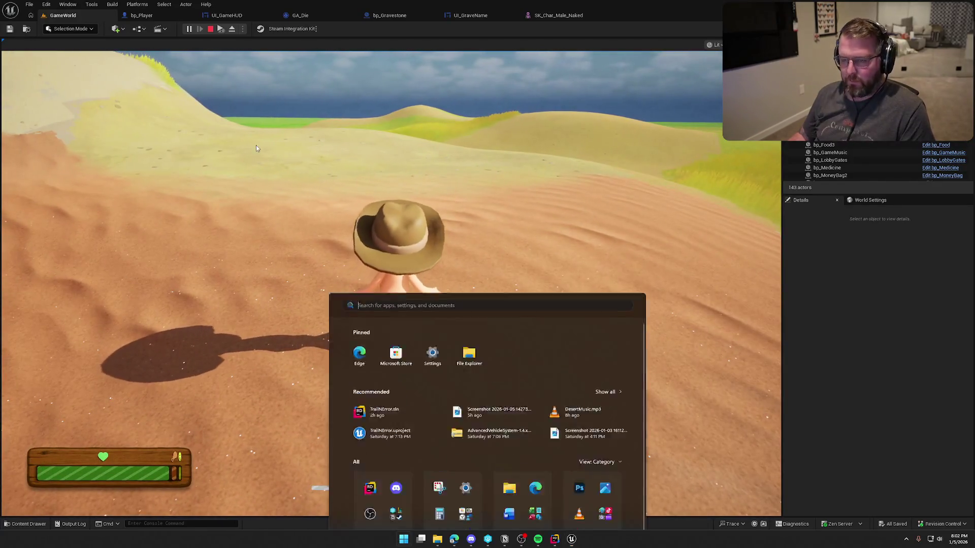
{"action": "key", "text": "super"}
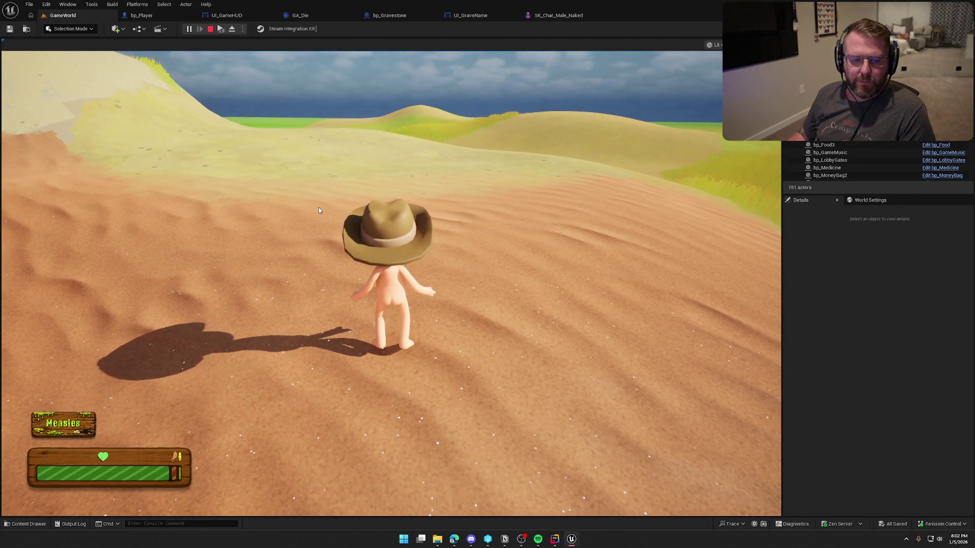
{"action": "left_click", "coordinate": [318, 210]}
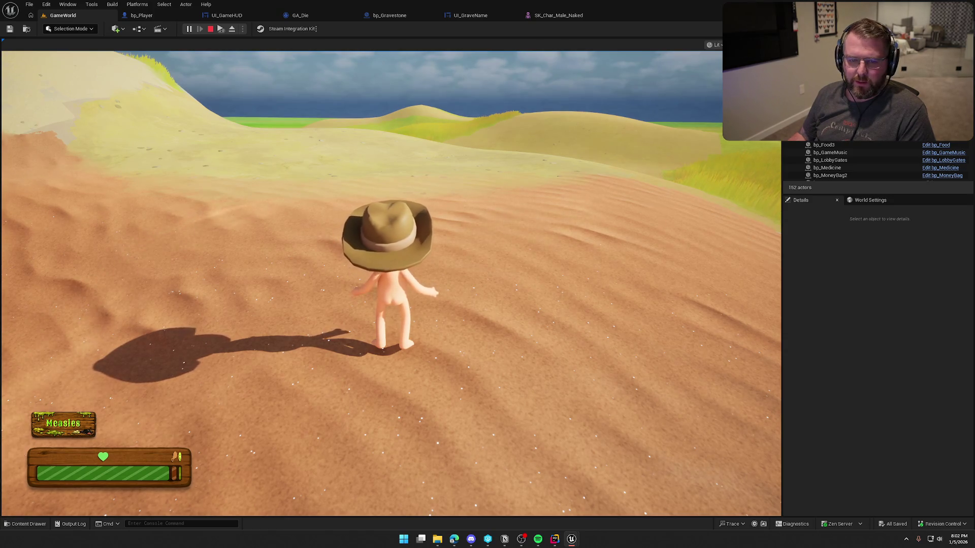
{"action": "key", "text": "super"}
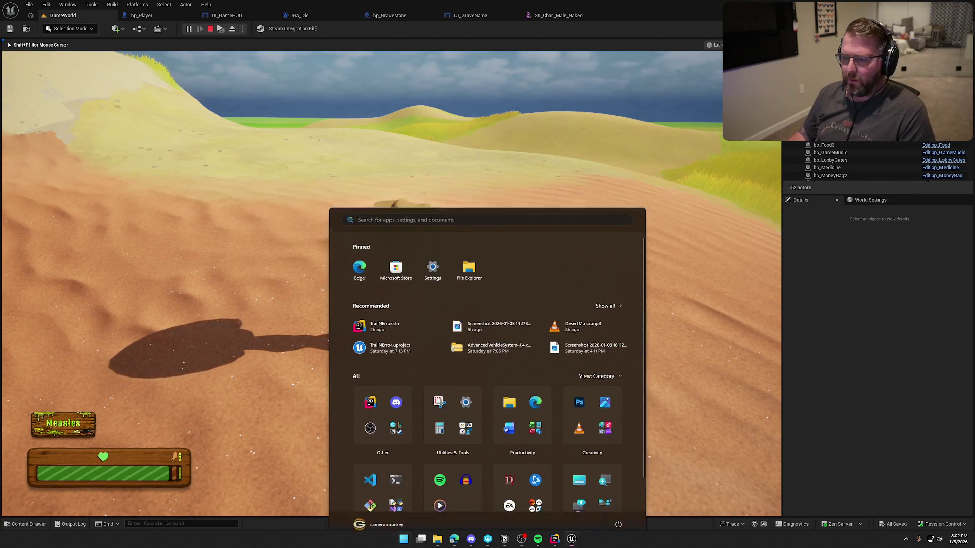
{"action": "key", "text": "super"}
{"action": "left_click", "coordinate": [195, 181]}
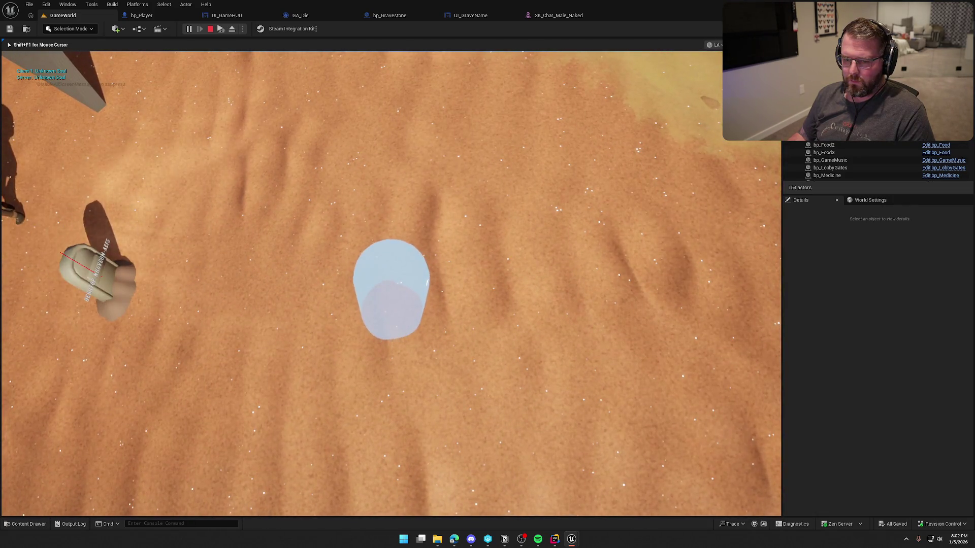
{"action": "key", "text": "w"}
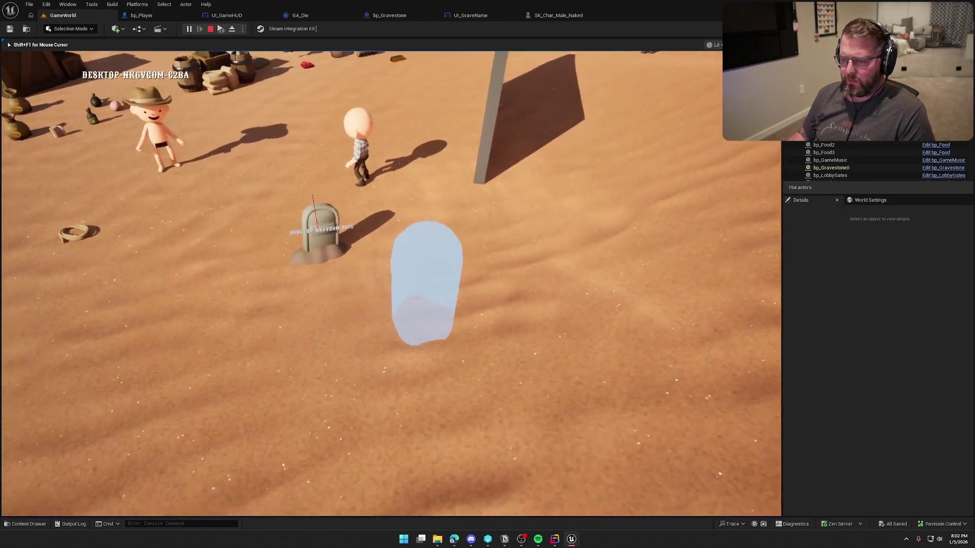
{"action": "key", "text": "super"}
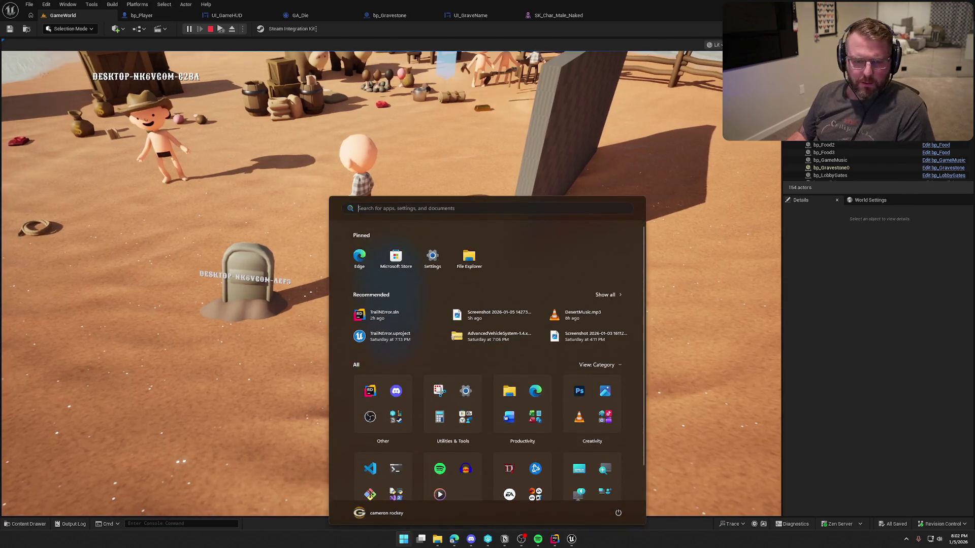
{"action": "key", "text": "super"}
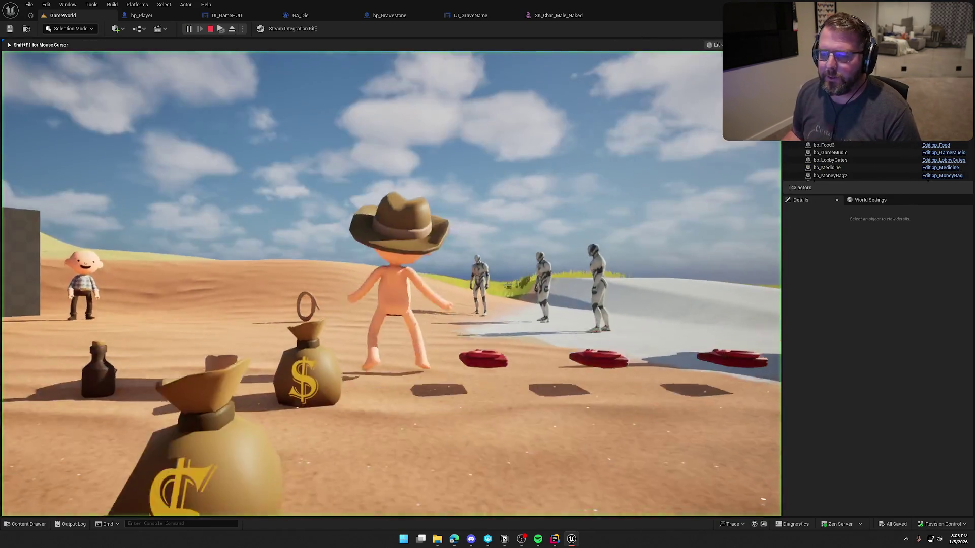
Walk the character past the NPCs, up to the grass and across the concrete, inspect the gravestone, then stop play.
{"action": "key", "text": "w"}
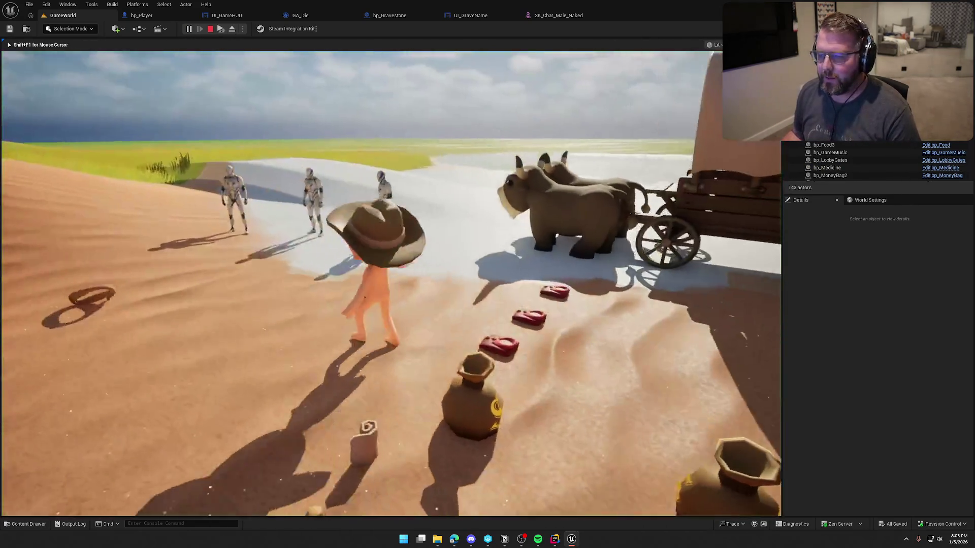
{"action": "key", "text": "w"}
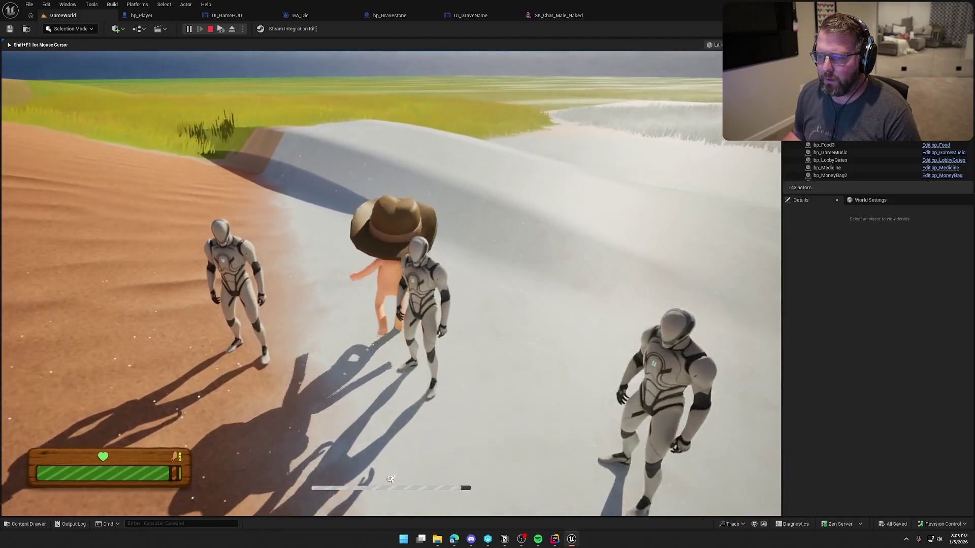
{"action": "key", "text": "w"}
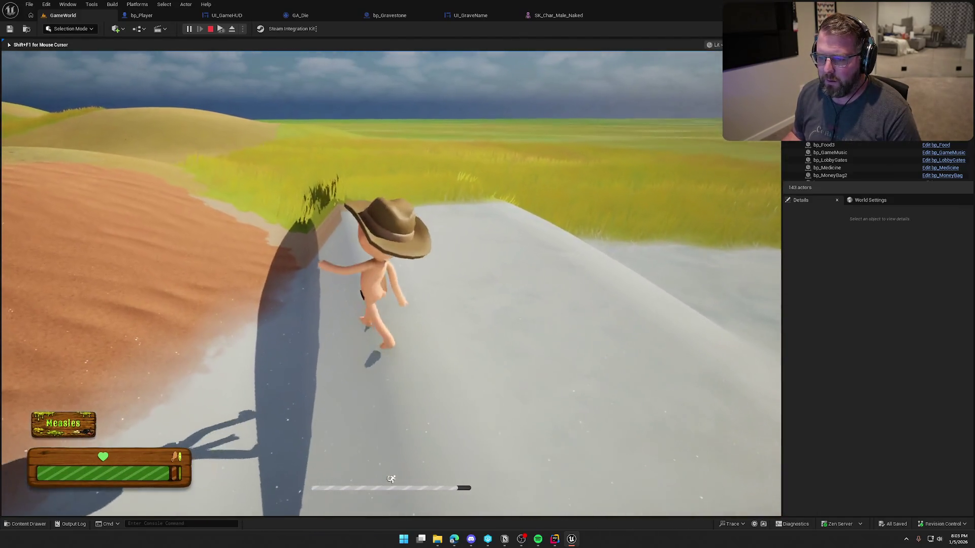
{"action": "key", "text": "super"}
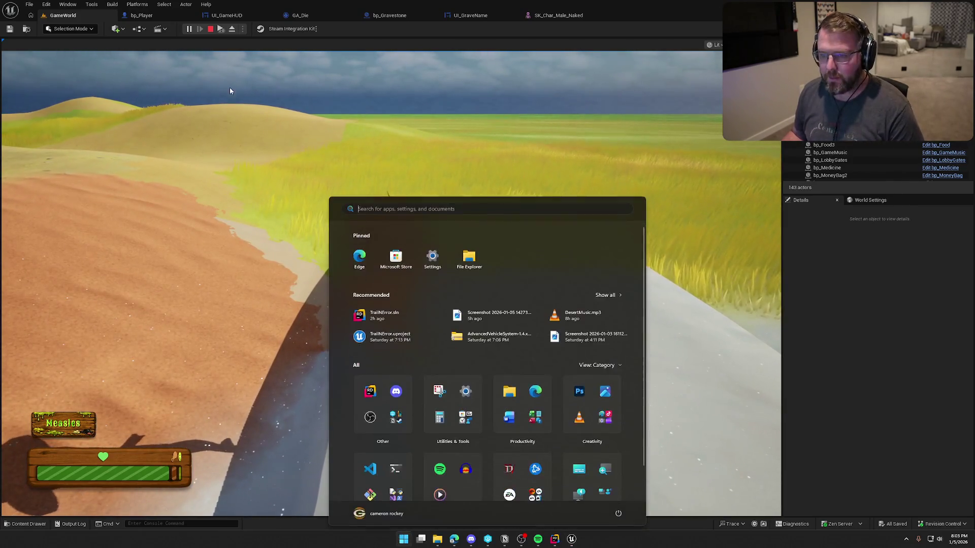
{"action": "left_click", "coordinate": [244, 123]}
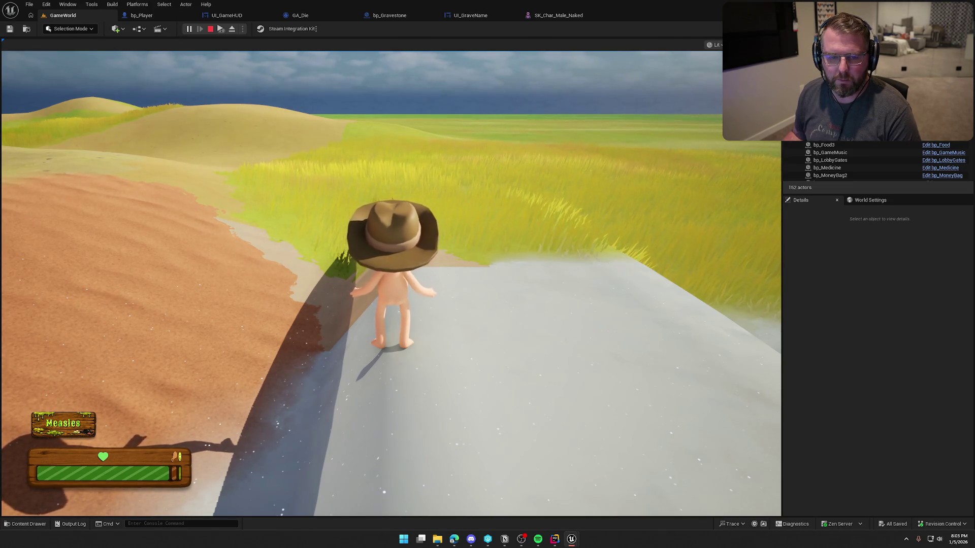
{"action": "key", "text": "super"}
{"action": "left_click", "coordinate": [603, 139]}
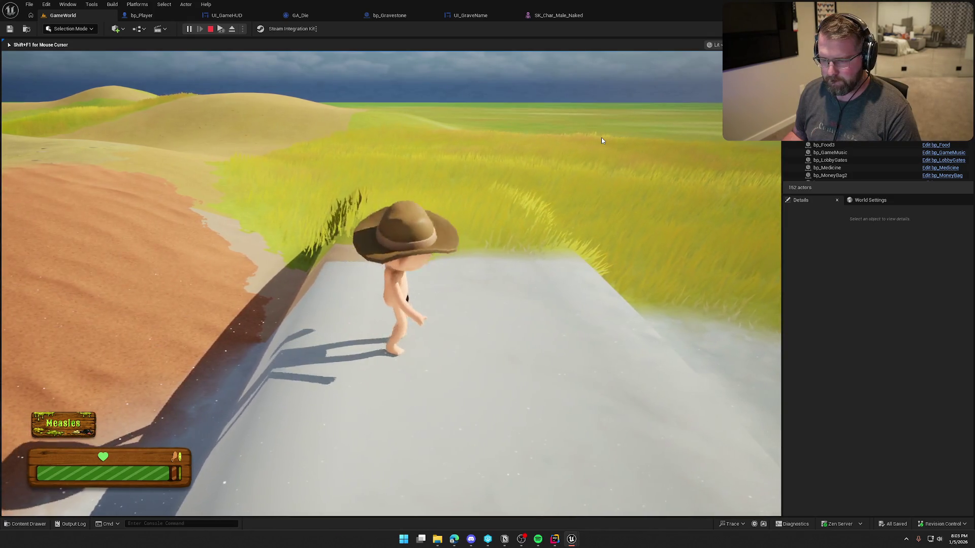
{"action": "key", "text": "w"}
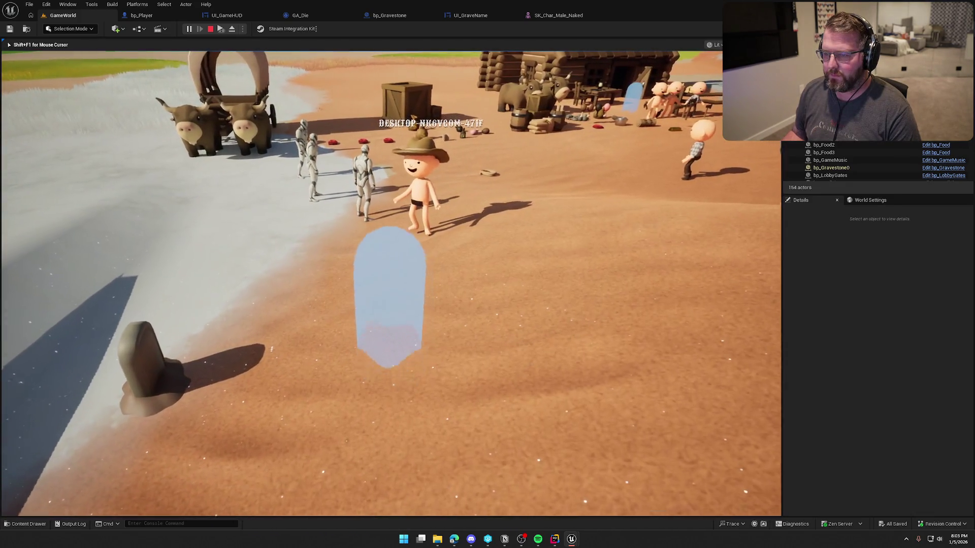
{"action": "key", "text": "Escape"}
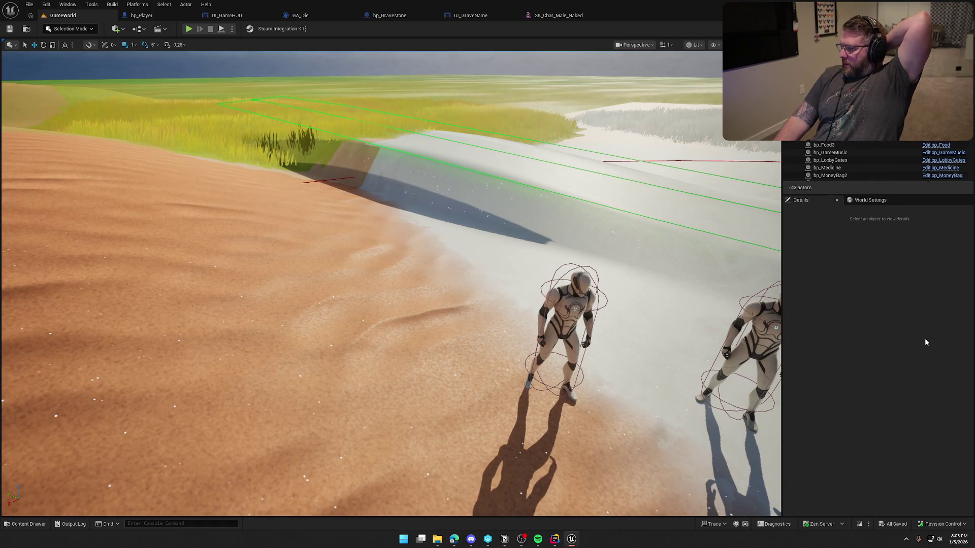
Select the bp_NPC_Doctor mannequin in the level viewport to show its Details.
{"action": "key", "text": "alt+Tab"}
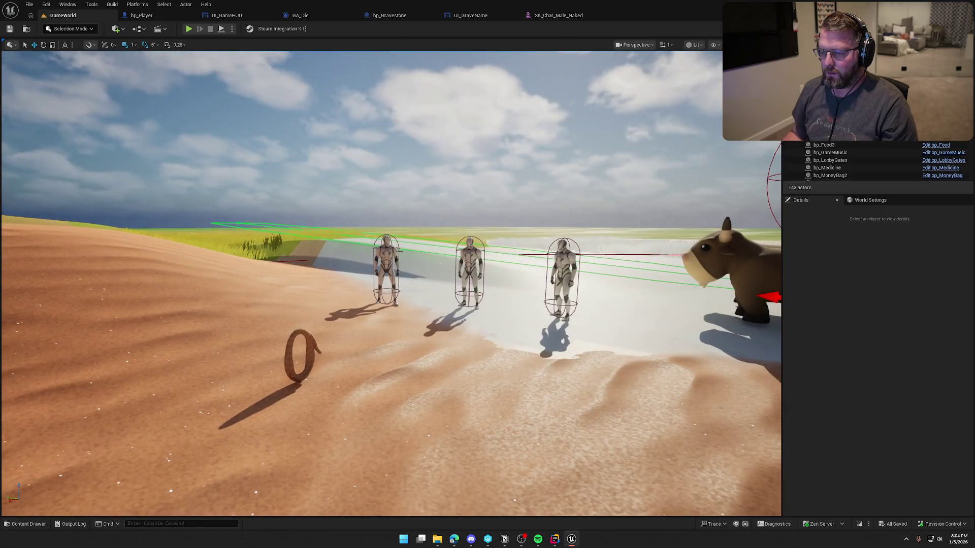
{"action": "left_click", "coordinate": [386, 269]}
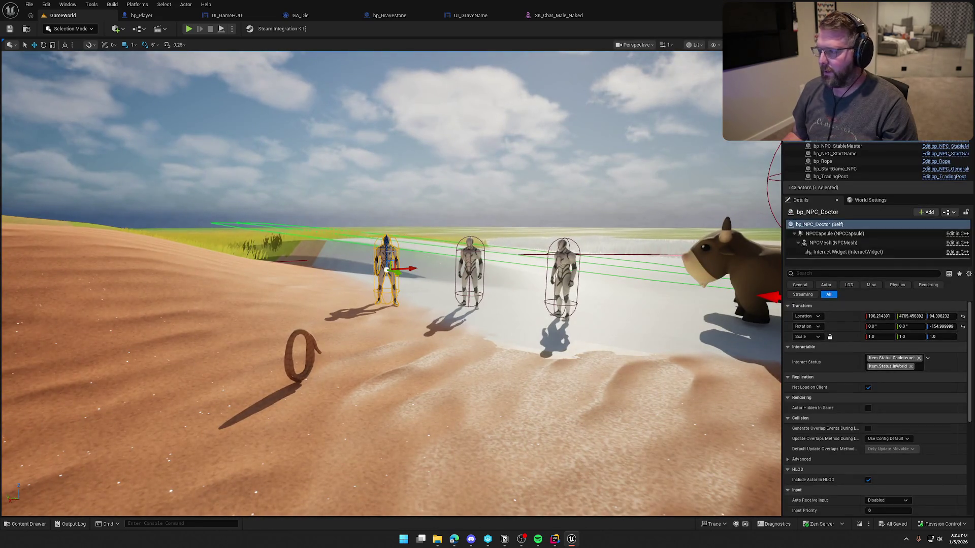
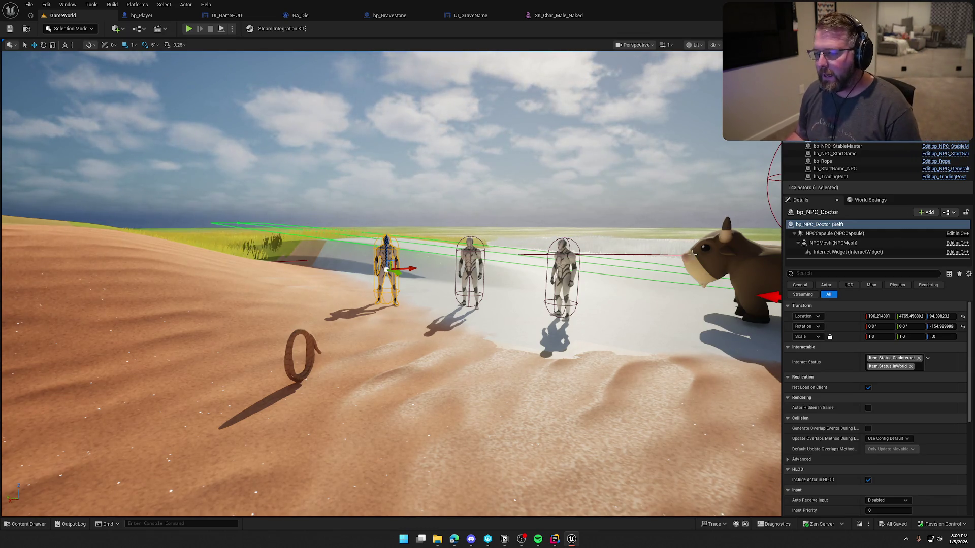
Frame the view close to the sand and ring, then start Play-In-Editor.
{"action": "mouse_move", "coordinate": [15, 243]}
{"action": "left_mouse_down"}
{"action": "mouse_move", "coordinate": [30, 238]}
{"action": "mouse_move", "coordinate": [45, 254]}
{"action": "mouse_move", "coordinate": [56, 304]}
{"action": "left_mouse_up"}
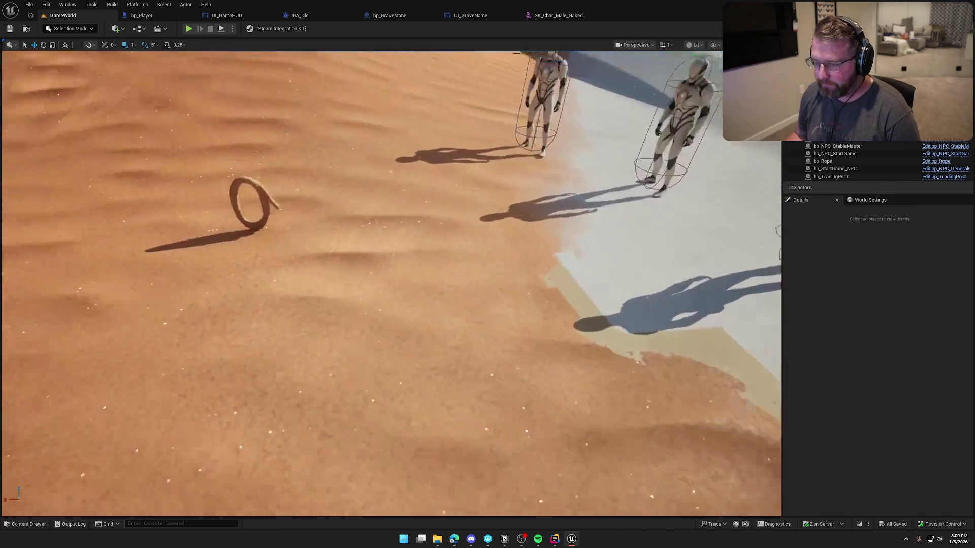
{"action": "scroll", "coordinate": [393, 222], "scroll_direction": "down", "scroll_amount": 6}
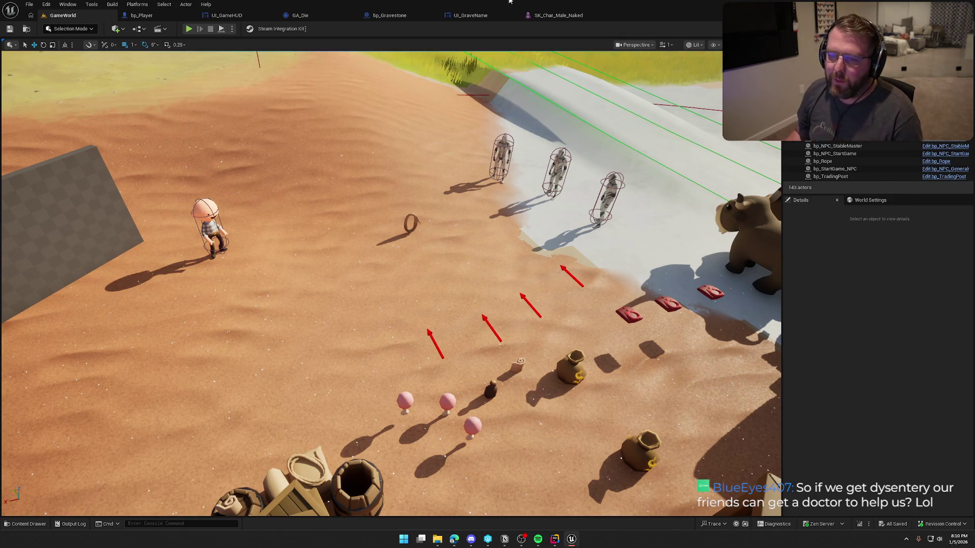
{"action": "left_click", "coordinate": [188, 28]}
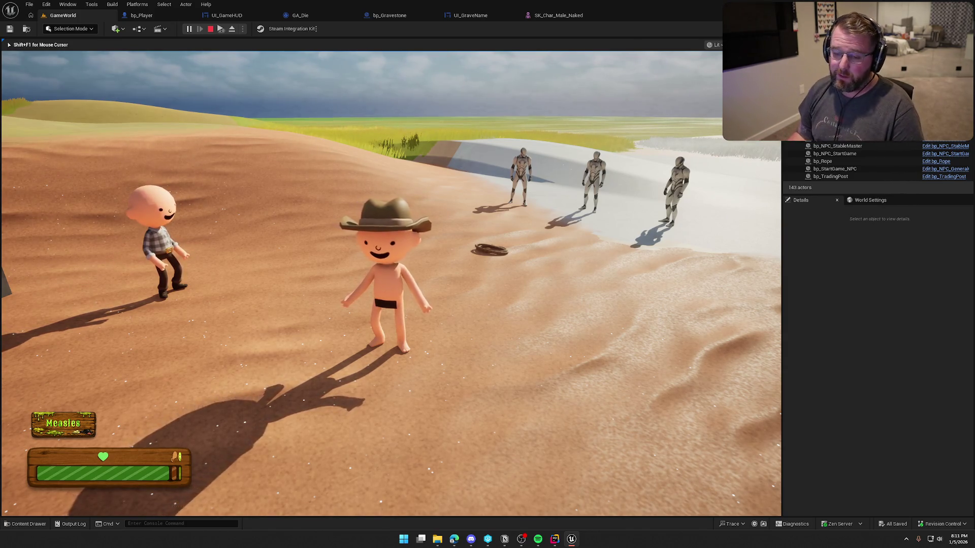
Sprint the character toward the NPCs and back toward the camera a few times.
{"action": "key", "text": "shift+w"}
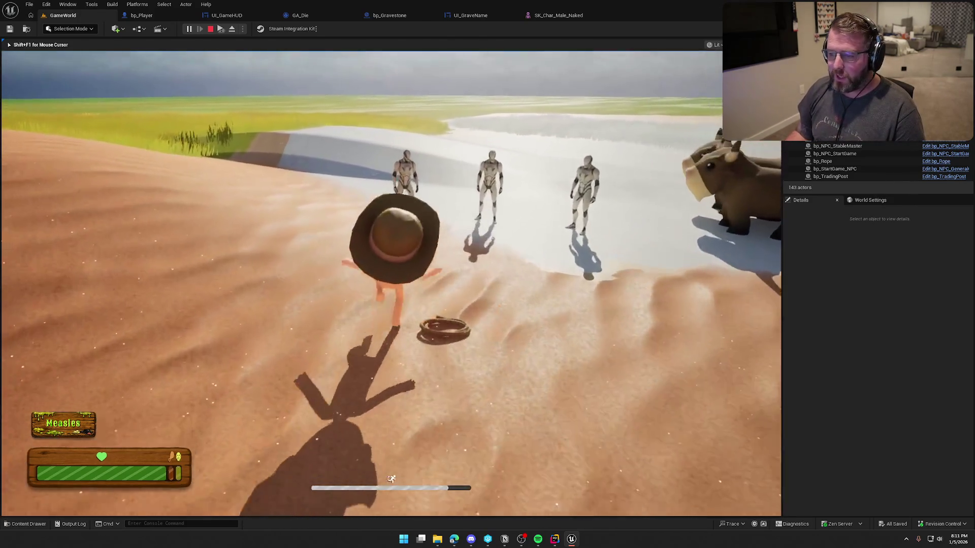
{"action": "key", "text": "s"}
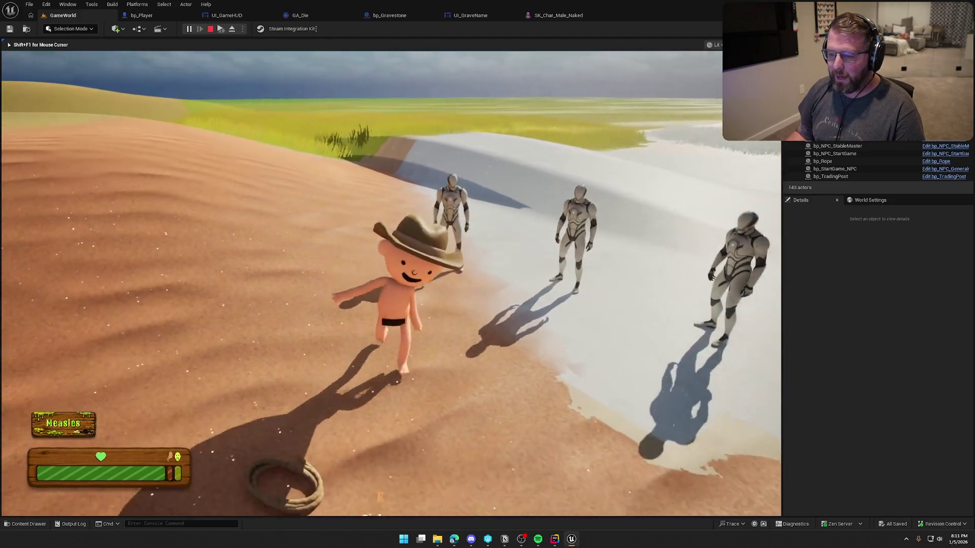
{"action": "key", "text": "shift+w"}
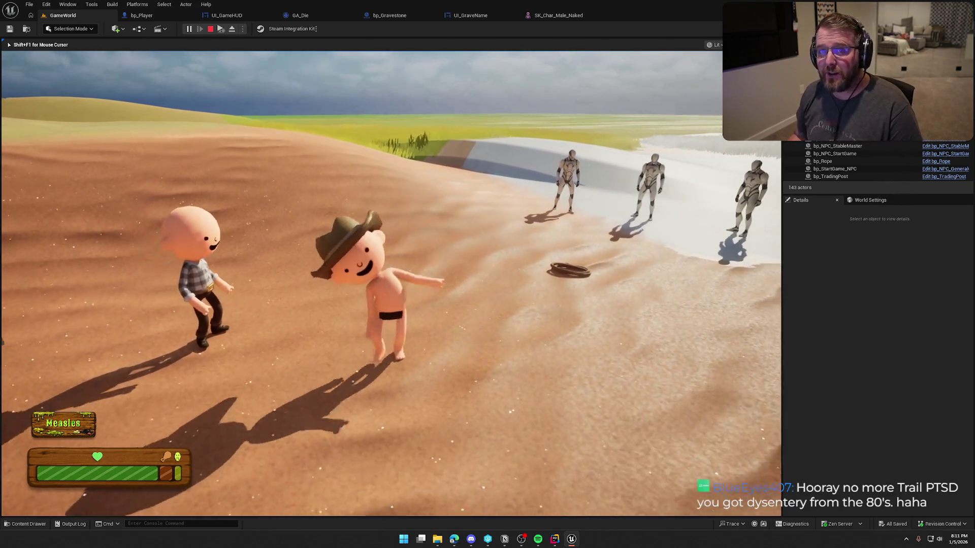
{"action": "key", "text": "shift+w"}
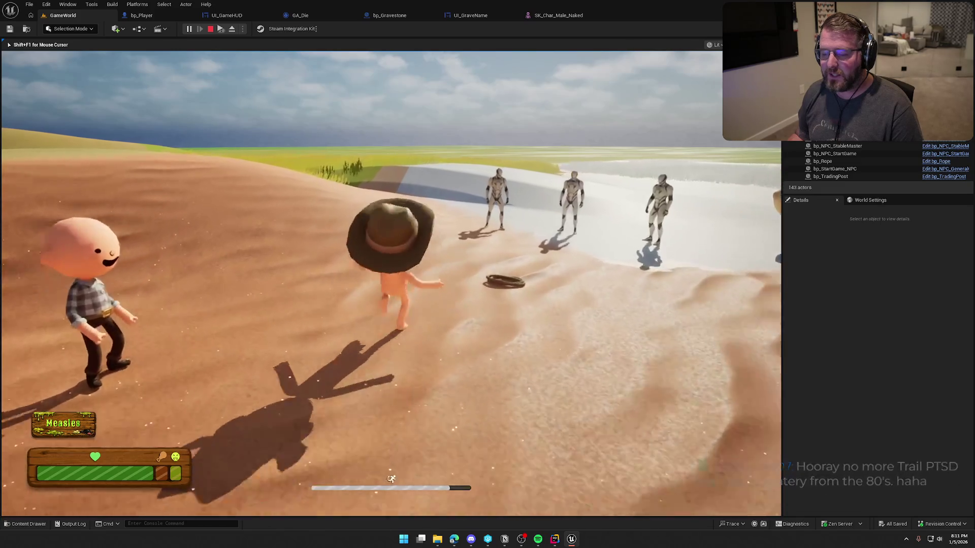
{"action": "key", "text": "s"}
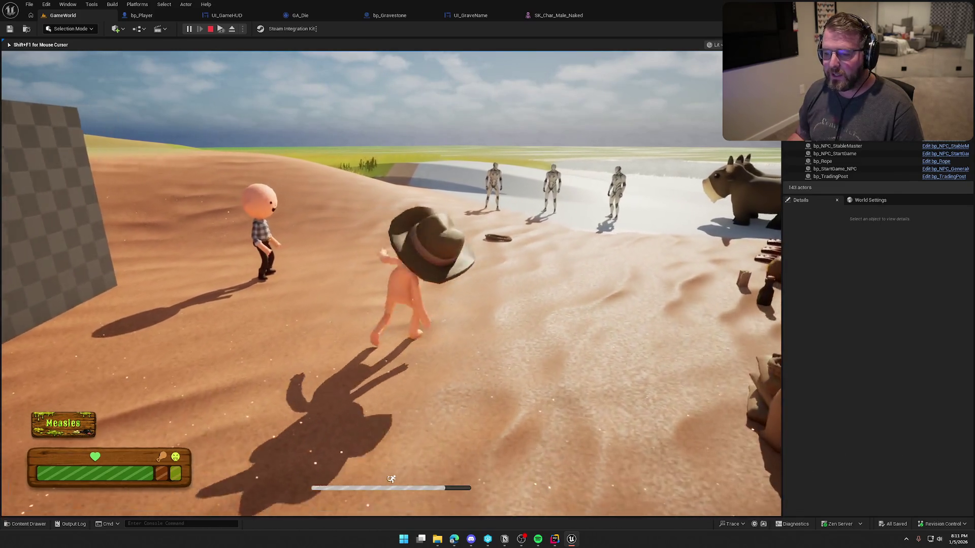
{"action": "key", "text": "w"}
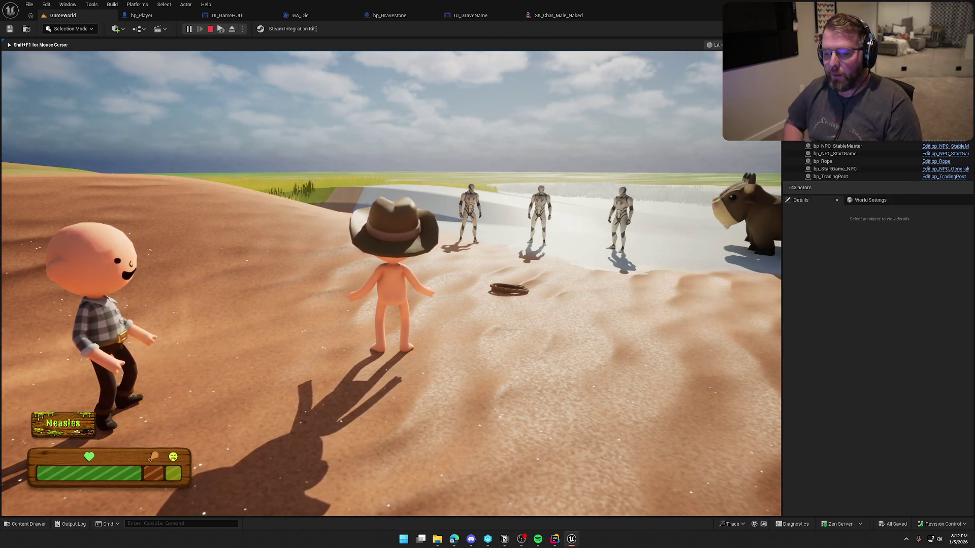
Walk to the trading post, grab the medicine bottle, drop it and head toward the lasso.
{"action": "key", "text": "a"}
{"action": "key", "text": "w"}
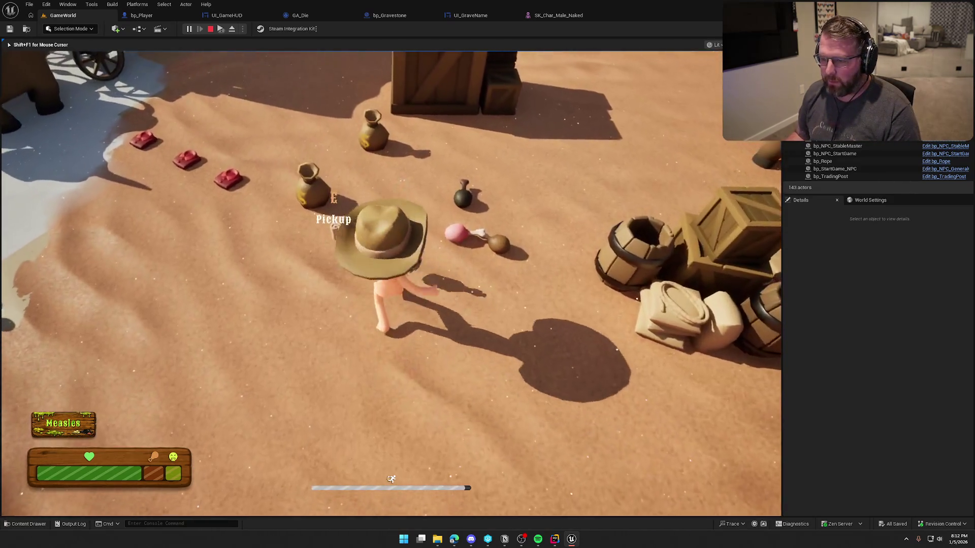
{"action": "key", "text": "s"}
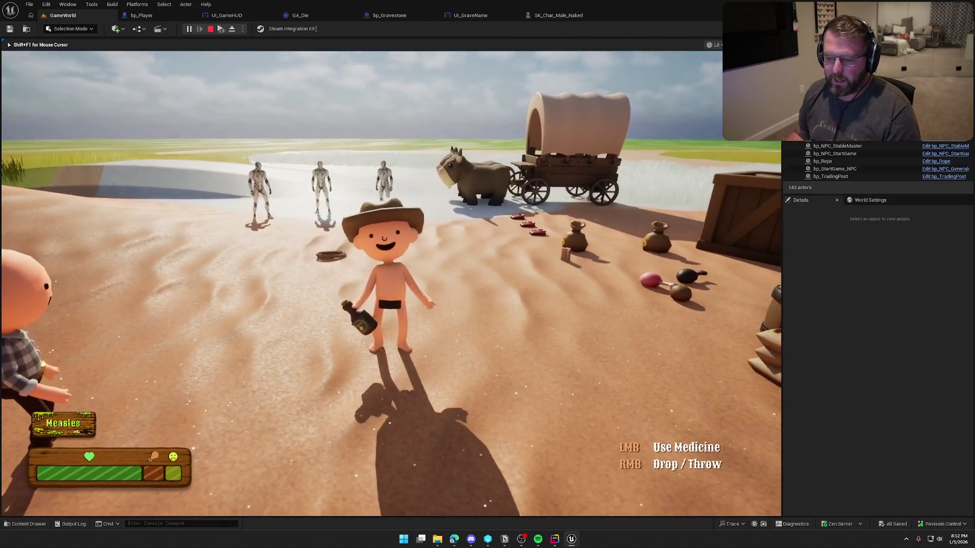
{"action": "key", "text": "w"}
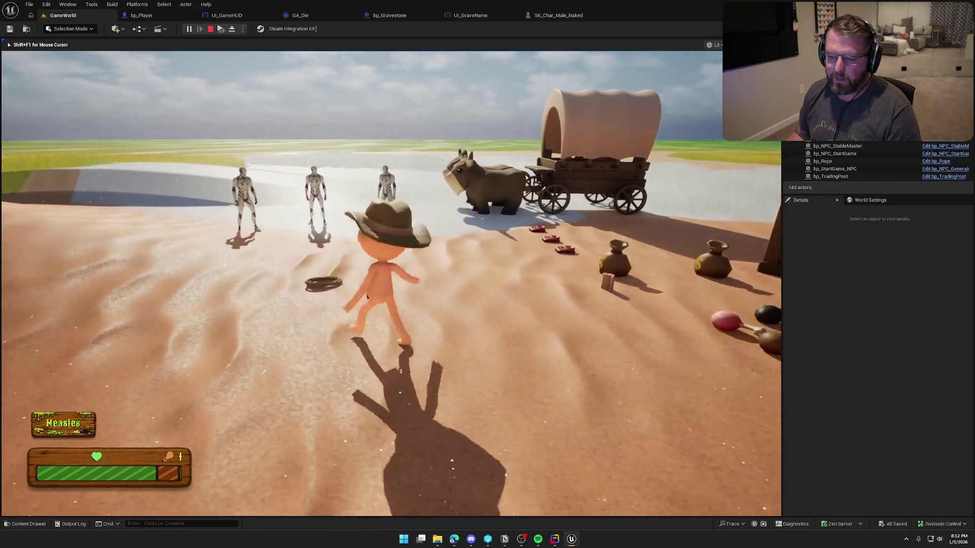
{"action": "key", "text": "s"}
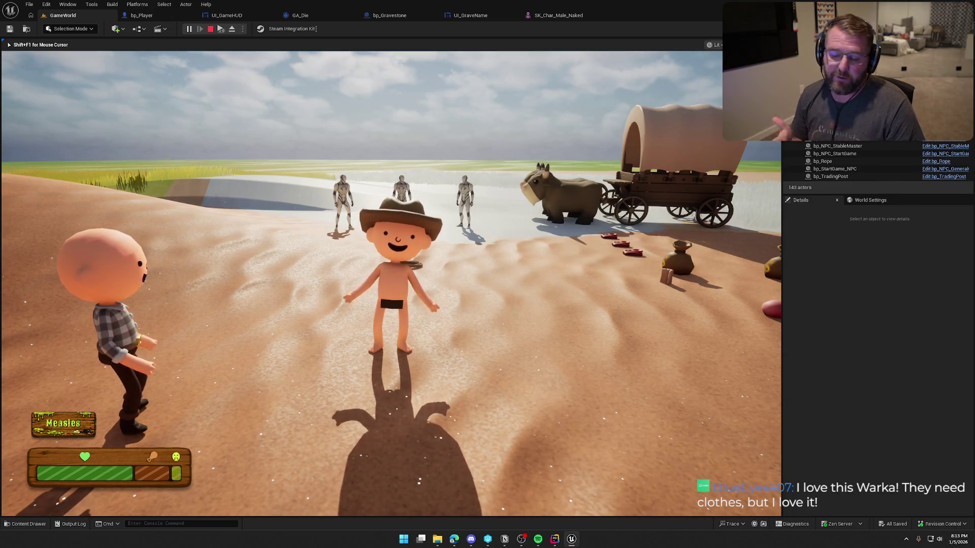
Walk toward the wagon and NPCs, pick up the rope lasso and drop it on the sand.
{"action": "key", "text": "w"}
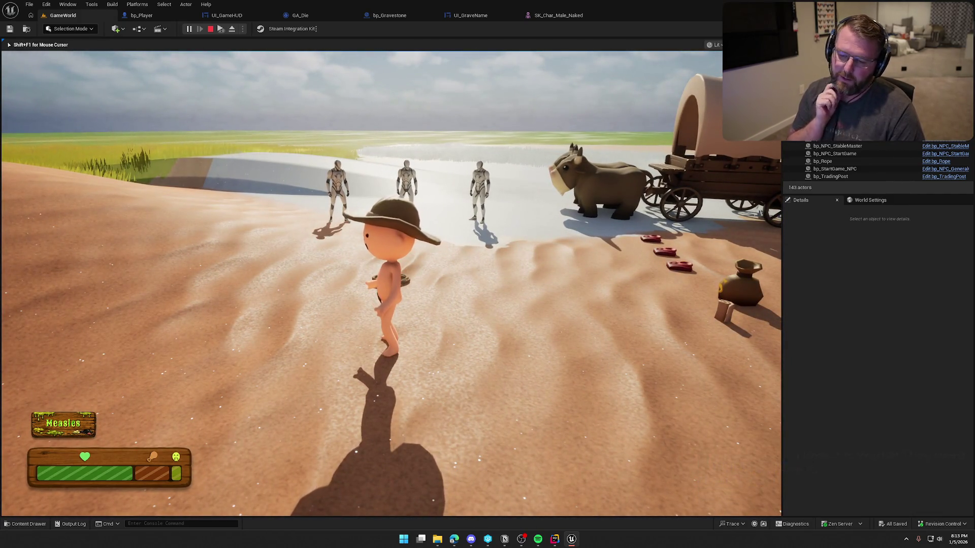
{"action": "key", "text": "s"}
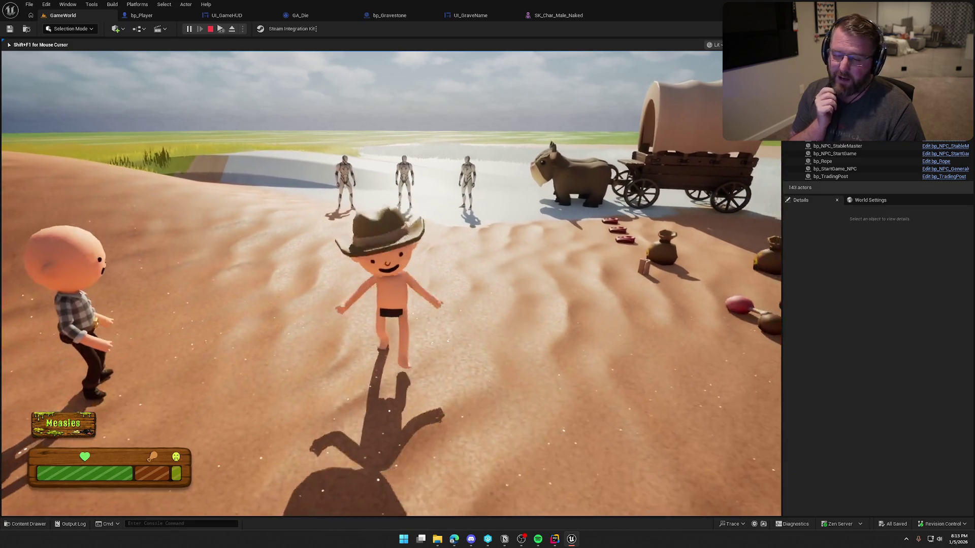
{"action": "key", "text": "w"}
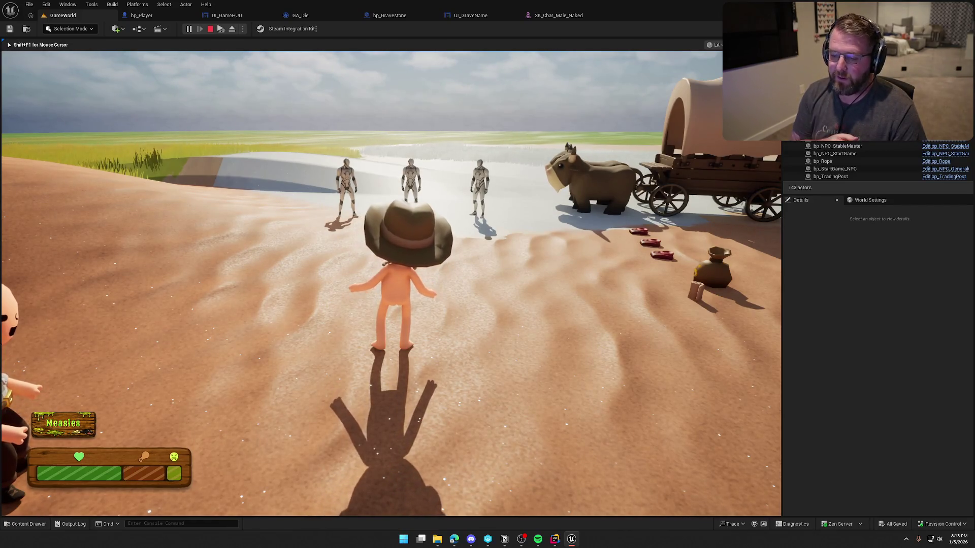
{"action": "key", "text": "e"}
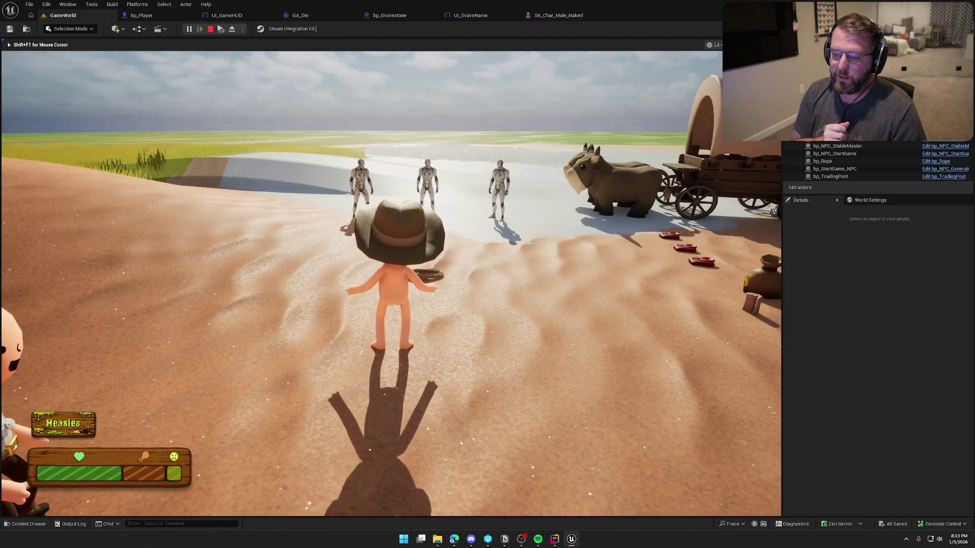
{"action": "key", "text": "w"}
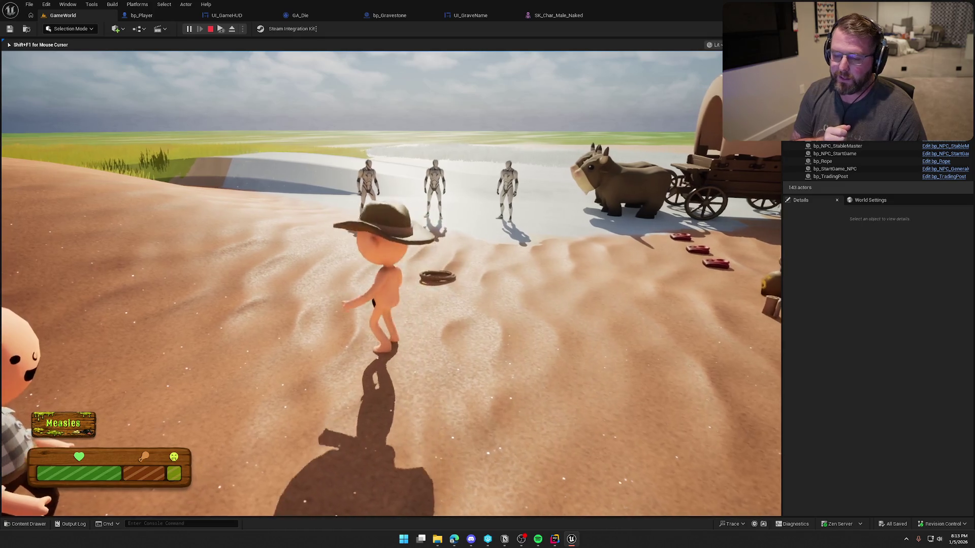
{"action": "key", "text": "s"}
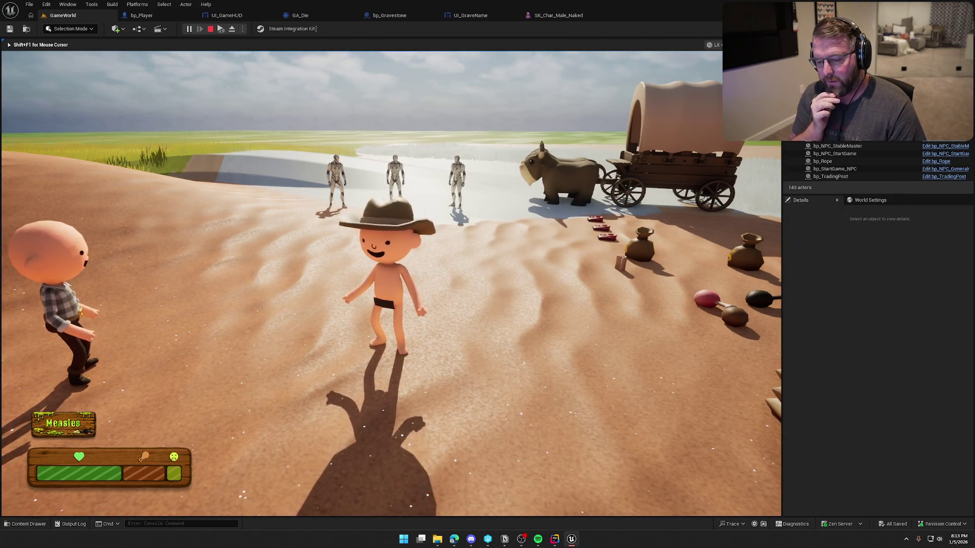
Approach the bald NPC, then sprint toward the NPCs and the wagon and crates.
{"action": "key", "text": "w"}
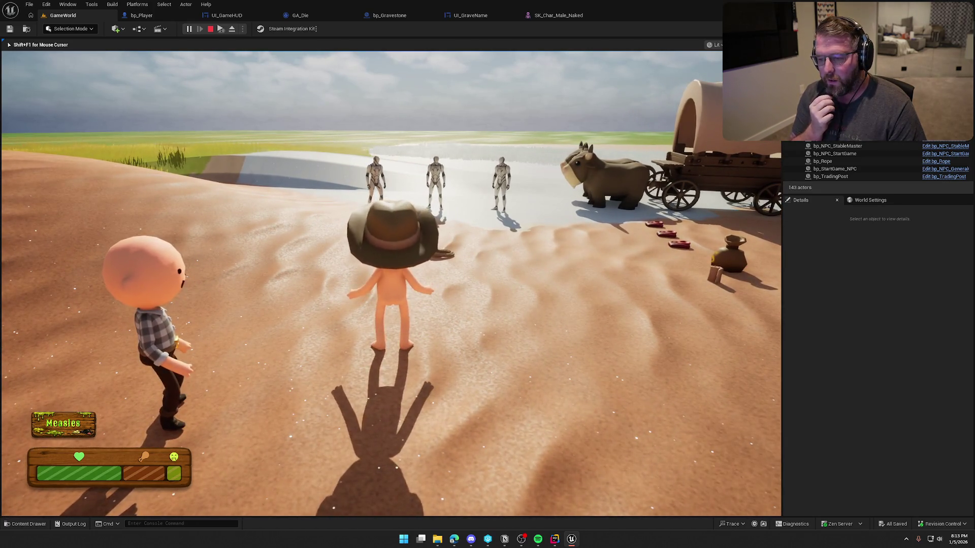
{"action": "key", "text": "a"}
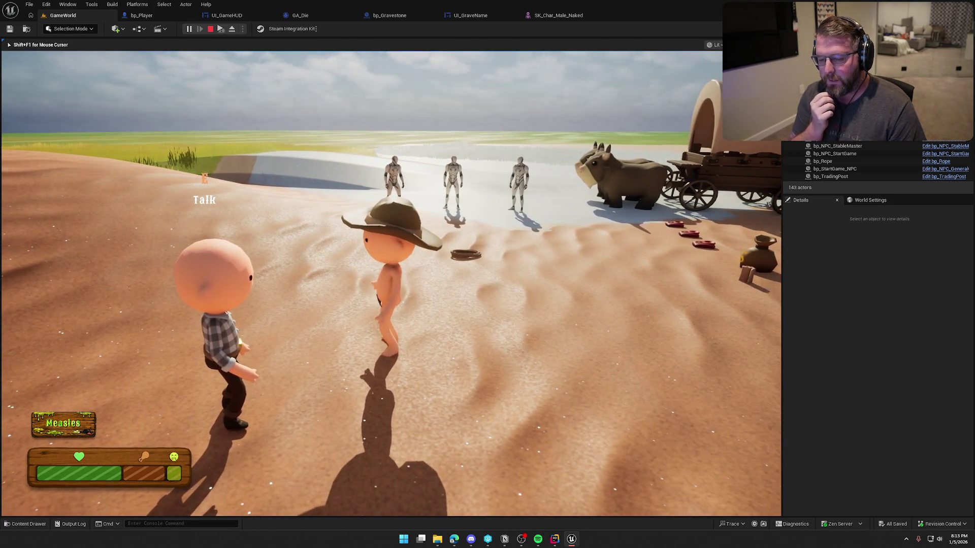
{"action": "key", "text": "shift+w"}
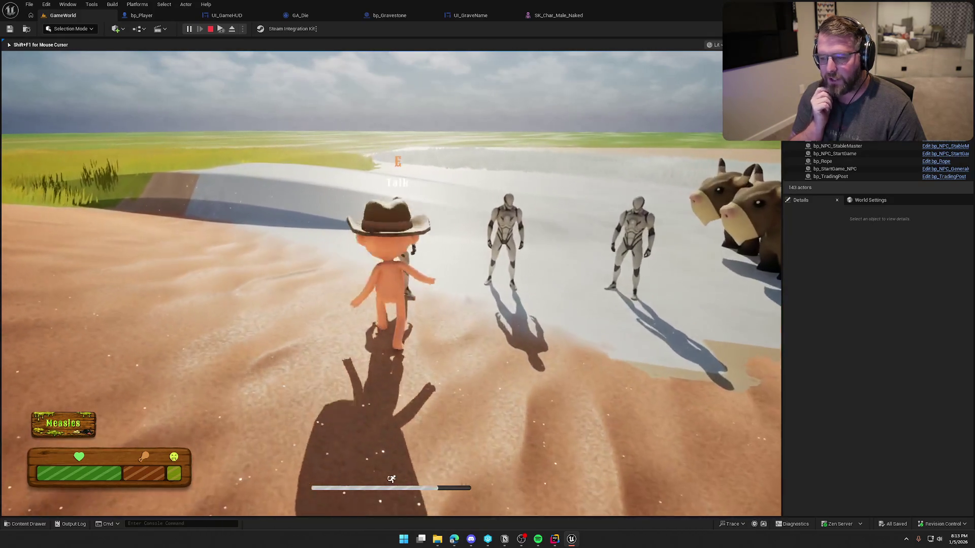
{"action": "key", "text": "s"}
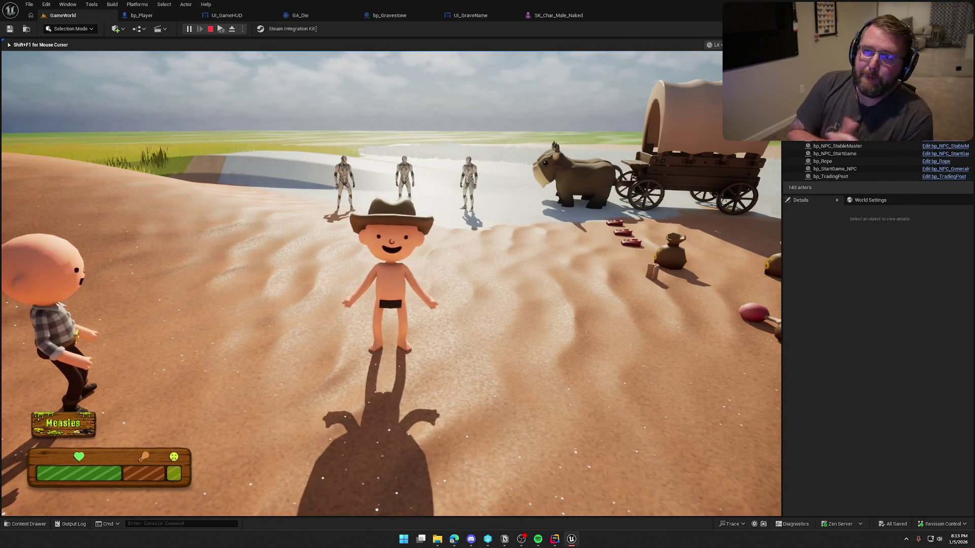
{"action": "key", "text": "shift+w"}
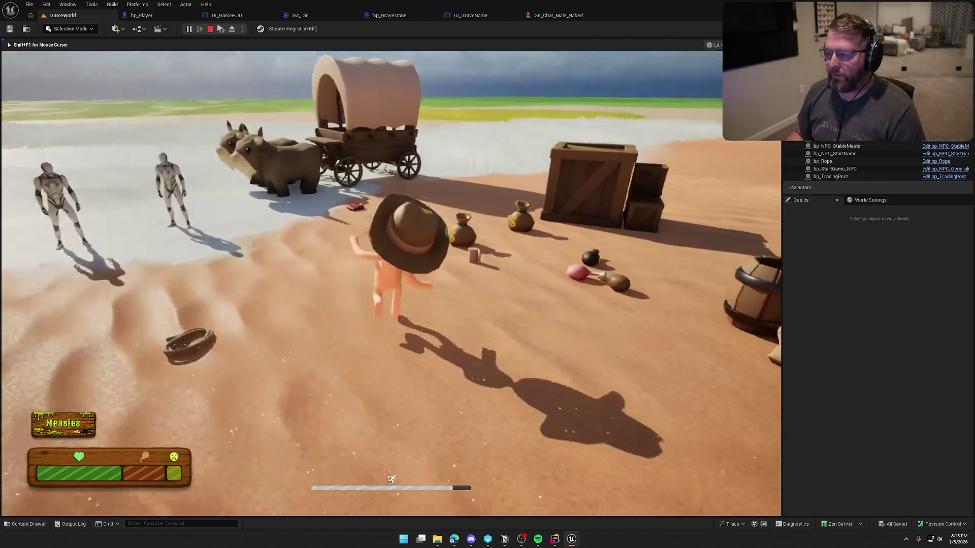
{"action": "key", "text": "s"}
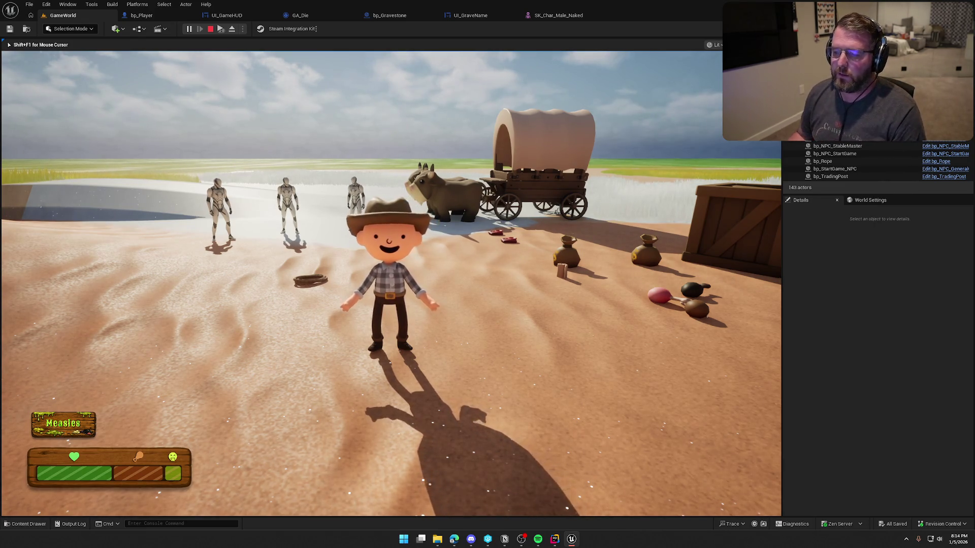
Walk and sprint around the camp toward the wagon and back, then end the play session.
{"action": "key", "text": "d"}
{"action": "key", "text": "a"}
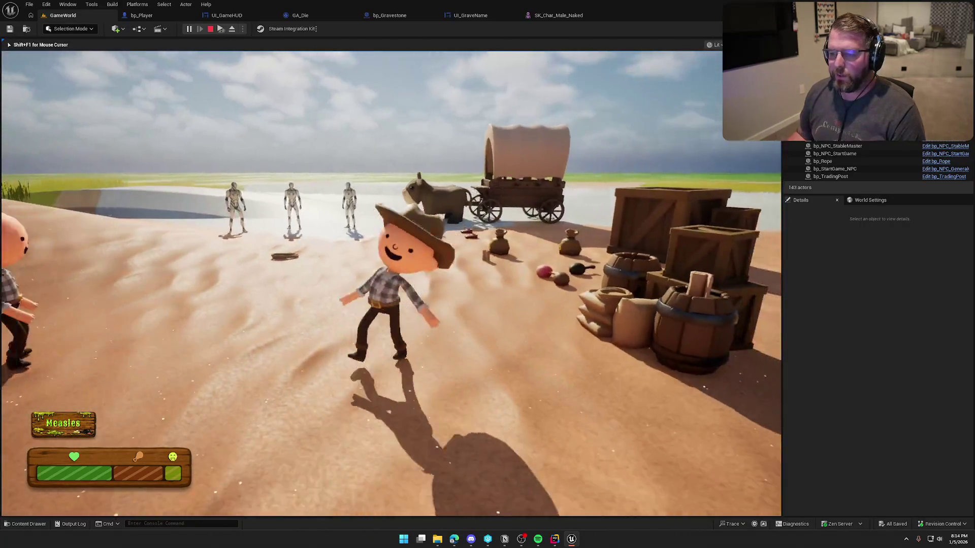
{"action": "key", "text": "shift+w"}
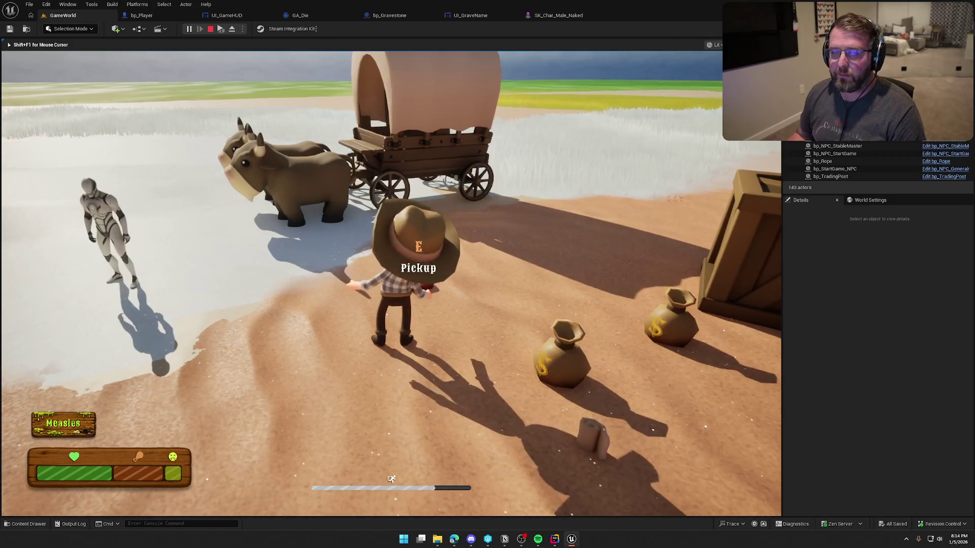
{"action": "key", "text": "s"}
{"action": "key", "text": "s"}
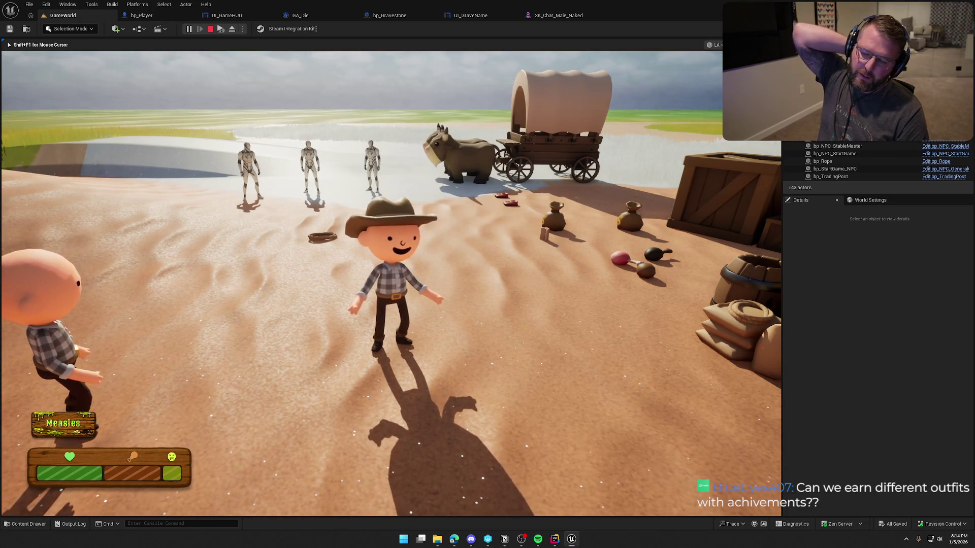
{"action": "key", "text": "s"}
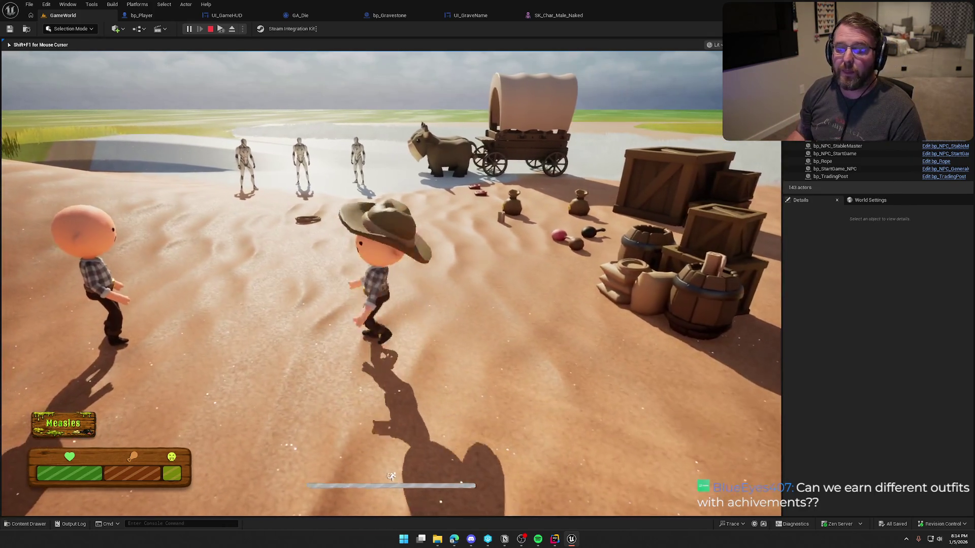
{"action": "key", "text": "Escape"}
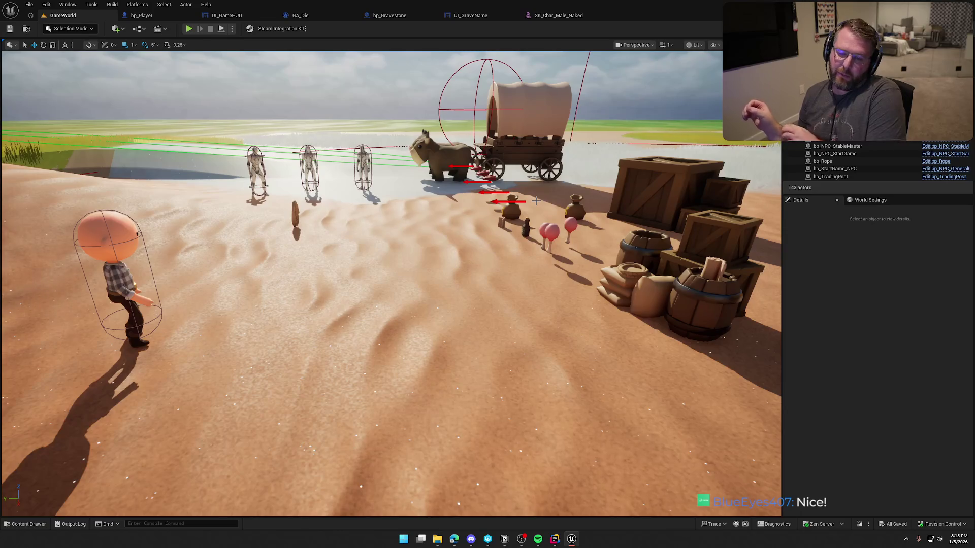
{"action": "left_click_drag", "start_coordinate": [535, 201], "coordinate": [482, 77]}
{"action": "scroll", "coordinate": [391, 284], "scroll_direction": "down", "scroll_amount": 5}
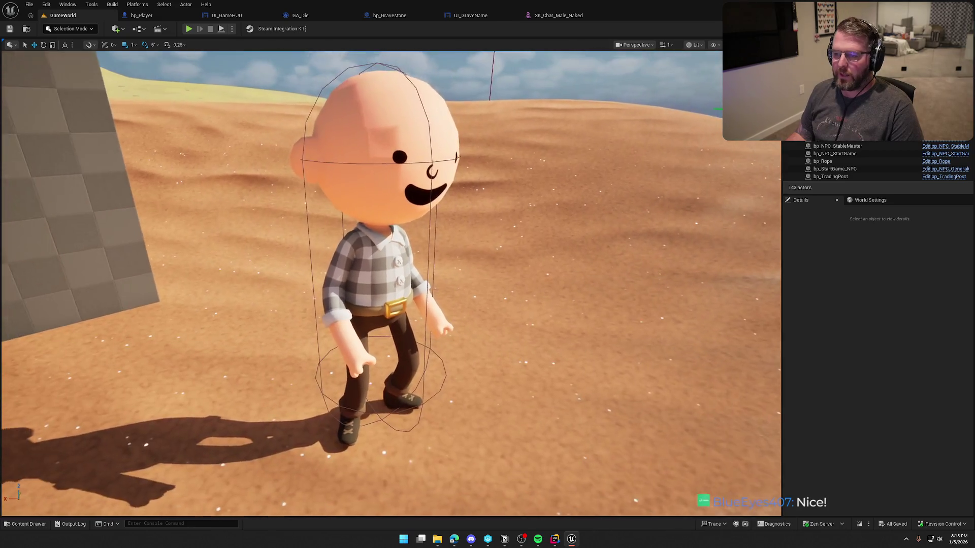
{"action": "left_click_drag", "start_coordinate": [423, 223], "coordinate": [423, 216]}
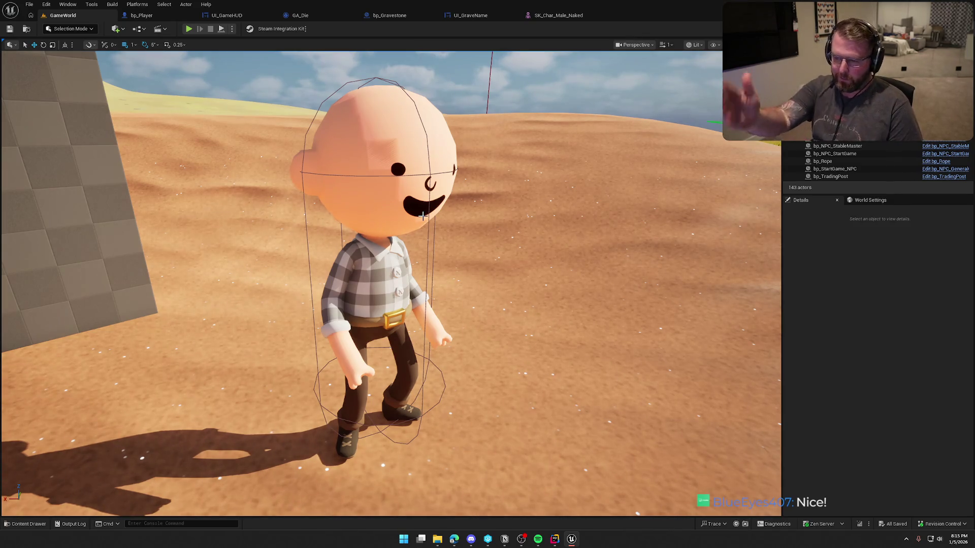
{"action": "left_click_drag", "start_coordinate": [449, 197], "coordinate": [557, 357]}
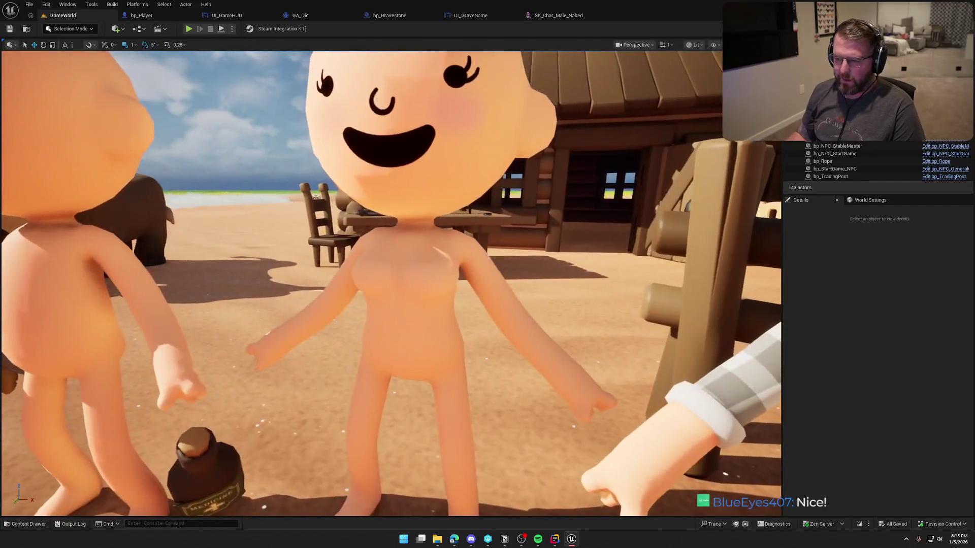
{"action": "mouse_move", "coordinate": [319, 260]}
{"action": "left_mouse_down"}
{"action": "mouse_move", "coordinate": [302, 330]}
{"action": "mouse_move", "coordinate": [318, 259]}
{"action": "left_mouse_up"}
{"action": "left_click_drag", "start_coordinate": [403, 292], "coordinate": [395, 371]}
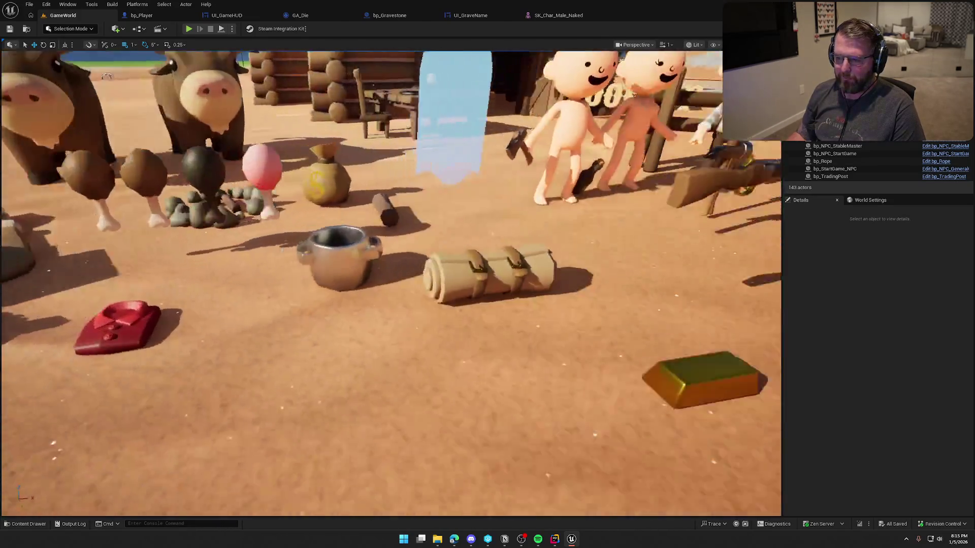
{"action": "key", "text": "a"}
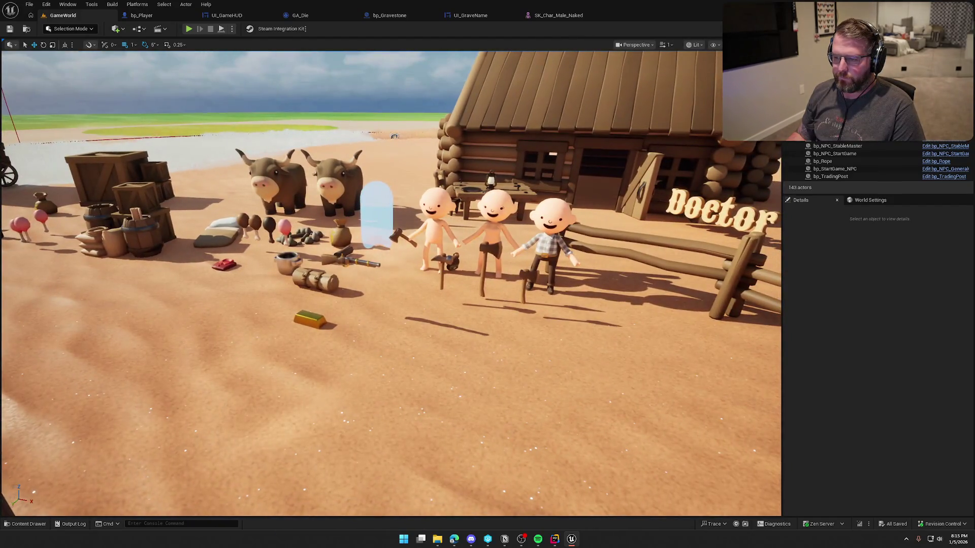
{"action": "mouse_move", "coordinate": [393, 193]}
{"action": "left_mouse_down"}
{"action": "mouse_move", "coordinate": [394, 213]}
{"action": "mouse_move", "coordinate": [330, 213]}
{"action": "mouse_move", "coordinate": [284, 198]}
{"action": "left_mouse_up"}
{"action": "mouse_move", "coordinate": [430, 207]}
{"action": "left_mouse_down"}
{"action": "mouse_move", "coordinate": [406, 207]}
{"action": "mouse_move", "coordinate": [406, 223]}
{"action": "mouse_move", "coordinate": [430, 207]}
{"action": "left_mouse_up"}
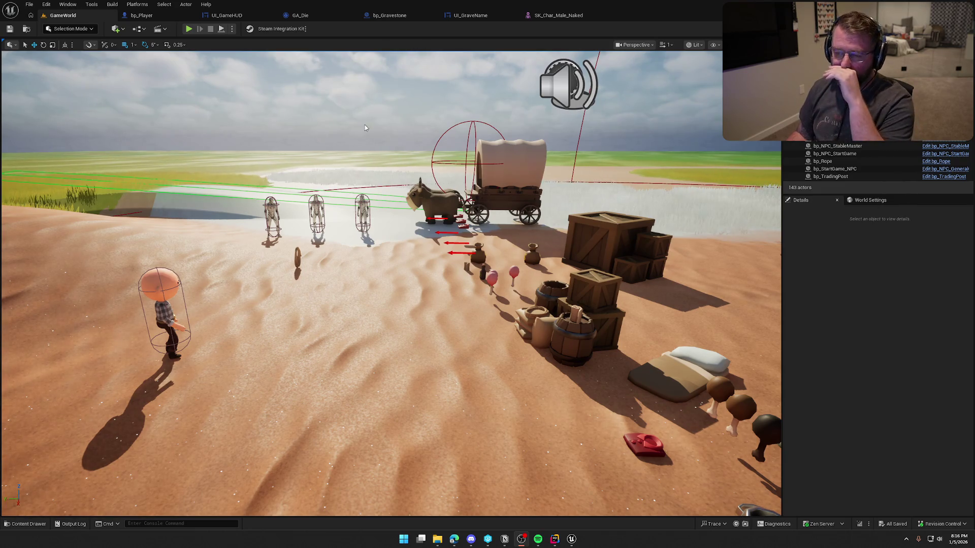
{"action": "mouse_move", "coordinate": [407, 274]}
{"action": "left_mouse_down"}
{"action": "mouse_move", "coordinate": [457, 275]}
{"action": "mouse_move", "coordinate": [366, 276]}
{"action": "mouse_move", "coordinate": [407, 274]}
{"action": "left_mouse_up"}
{"action": "key", "text": "g"}
{"action": "scroll", "coordinate": [407, 275], "scroll_direction": "up", "scroll_amount": 5}
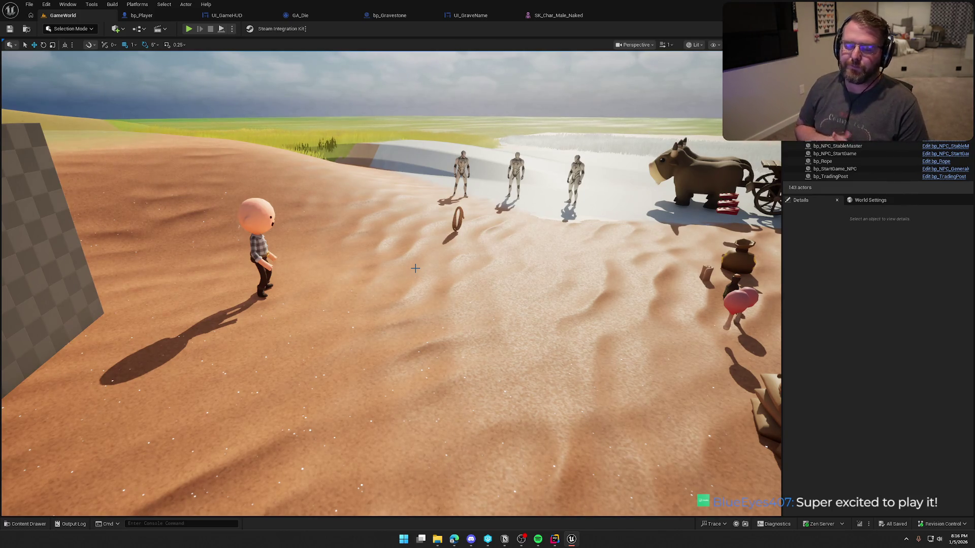
{"action": "mouse_move", "coordinate": [416, 268]}
{"action": "left_mouse_down"}
{"action": "mouse_move", "coordinate": [457, 284]}
{"action": "mouse_move", "coordinate": [456, 213]}
{"action": "mouse_move", "coordinate": [457, 305]}
{"action": "mouse_move", "coordinate": [436, 310]}
{"action": "mouse_move", "coordinate": [426, 274]}
{"action": "left_mouse_up"}
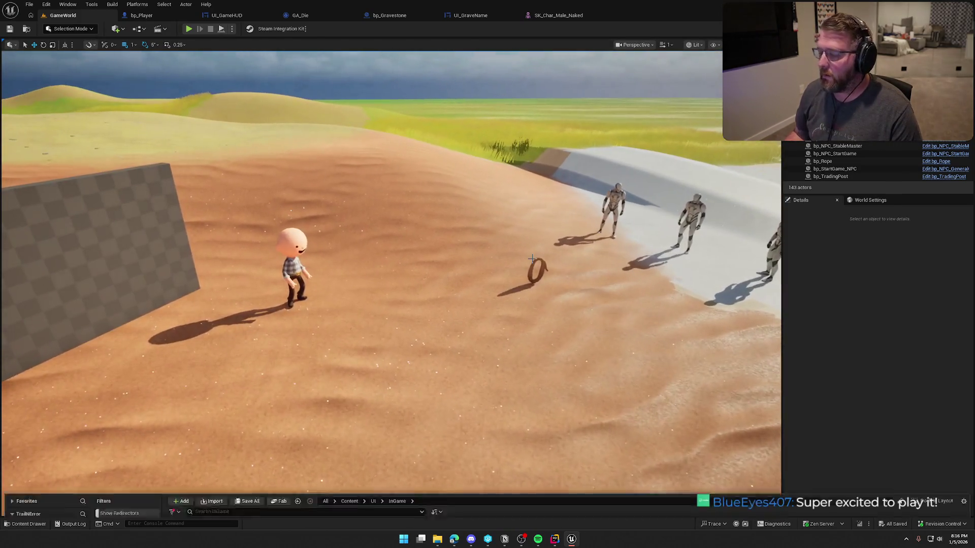
{"action": "key", "text": "ctrl+space"}
{"action": "key", "text": "ctrl+space"}
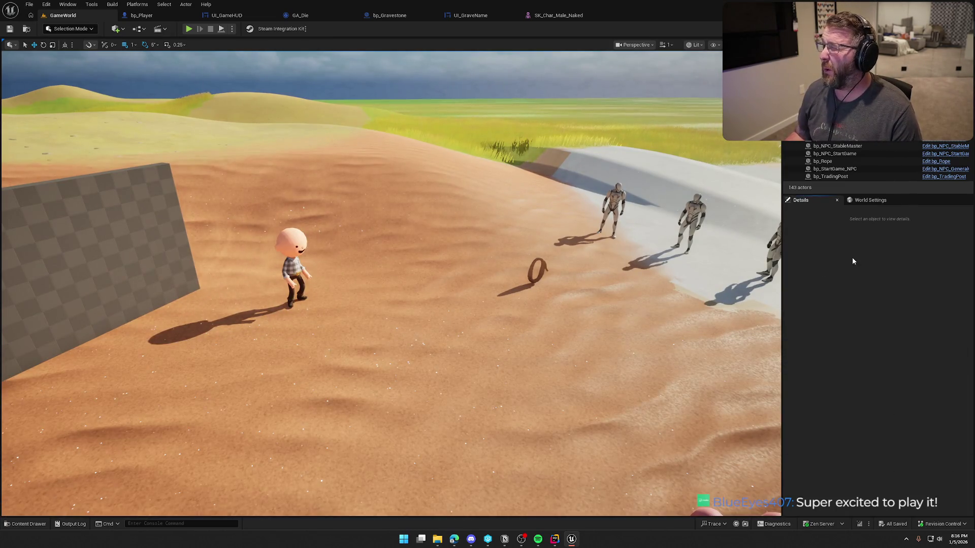
{"action": "mouse_move", "coordinate": [457, 254]}
{"action": "left_mouse_down"}
{"action": "mouse_move", "coordinate": [426, 254]}
{"action": "mouse_move", "coordinate": [432, 223]}
{"action": "mouse_move", "coordinate": [385, 254]}
{"action": "mouse_move", "coordinate": [295, 284]}
{"action": "mouse_move", "coordinate": [252, 171]}
{"action": "left_mouse_up"}
Frame bp_Player's SpawnGraveMarker trace chain, bringing the SpawnActor, Delay and Normalize nodes into view.
{"action": "left_click", "coordinate": [152, 18]}
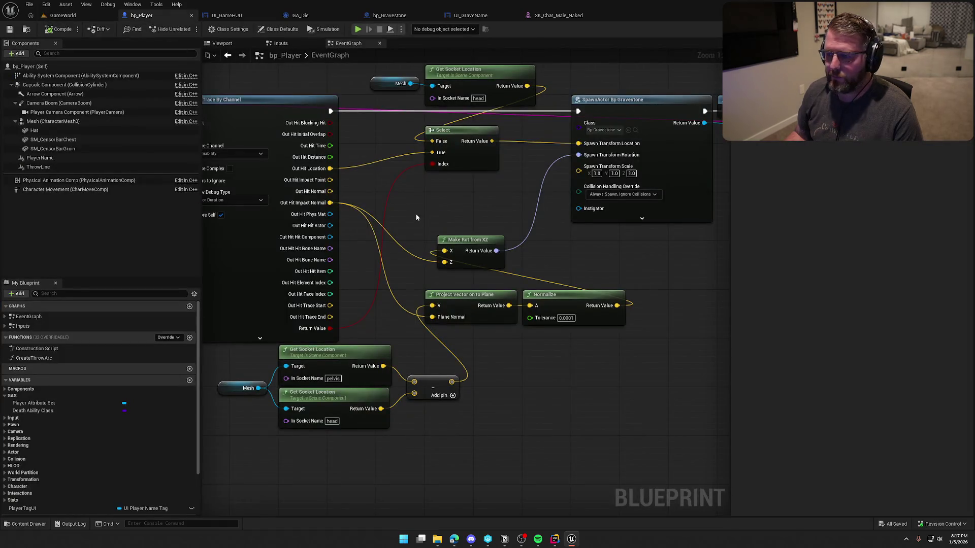
{"action": "left_click_drag", "start_coordinate": [416, 217], "coordinate": [446, 205]}
{"action": "scroll", "coordinate": [431, 241], "scroll_direction": "down", "scroll_amount": 4}
{"action": "mouse_move", "coordinate": [331, 278]}
{"action": "left_mouse_down"}
{"action": "mouse_move", "coordinate": [426, 302]}
{"action": "mouse_move", "coordinate": [331, 278]}
{"action": "left_mouse_up"}
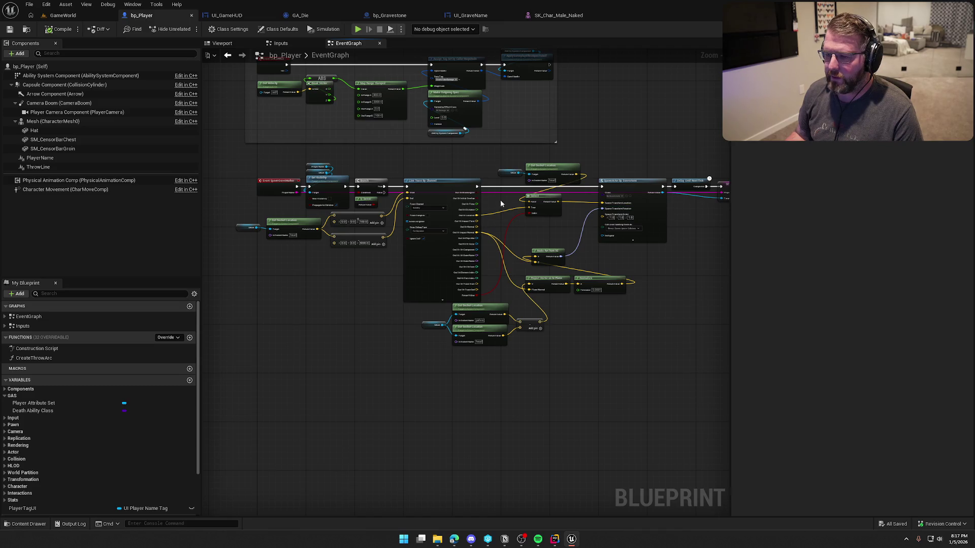
{"action": "scroll", "coordinate": [506, 349], "scroll_direction": "up", "scroll_amount": 2}
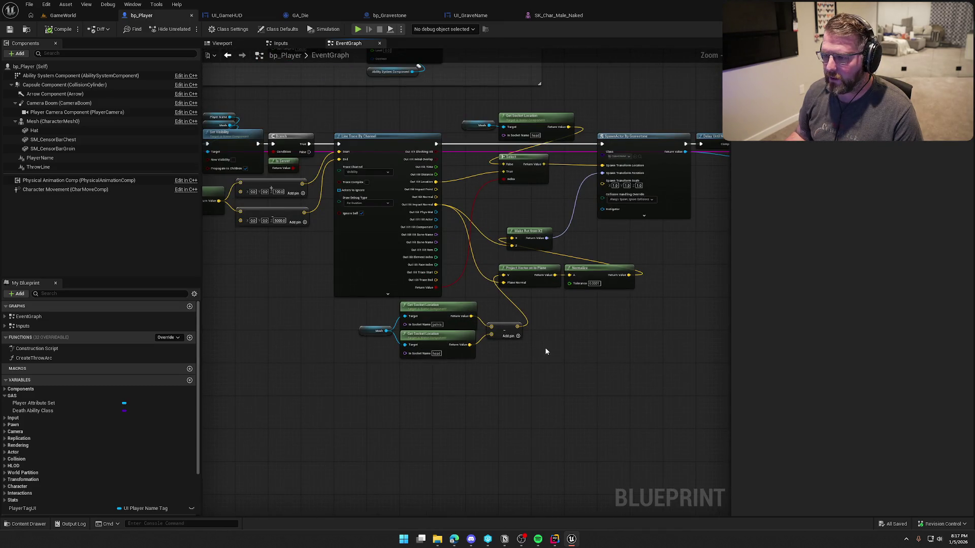
{"action": "left_click_drag", "start_coordinate": [590, 350], "coordinate": [698, 346]}
{"action": "left_click_drag", "start_coordinate": [355, 257], "coordinate": [216, 189]}
{"action": "left_click_drag", "start_coordinate": [412, 267], "coordinate": [282, 314]}
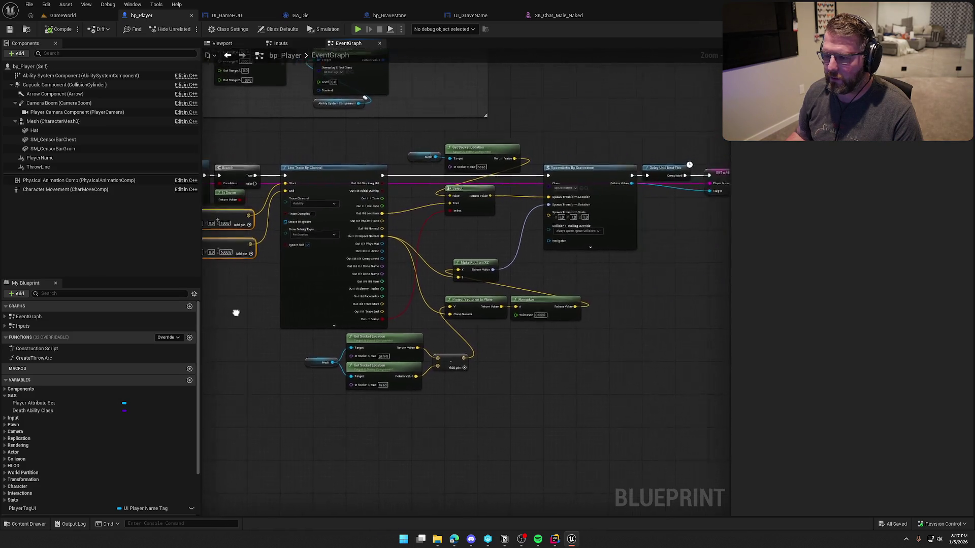
{"action": "scroll", "coordinate": [282, 315], "scroll_direction": "down", "scroll_amount": 3}
{"action": "scroll", "coordinate": [284, 315], "scroll_direction": "up", "scroll_amount": 2}
{"action": "left_click_drag", "start_coordinate": [312, 182], "coordinate": [652, 391]}
{"action": "scroll", "coordinate": [320, 205], "scroll_direction": "up", "scroll_amount": 2}
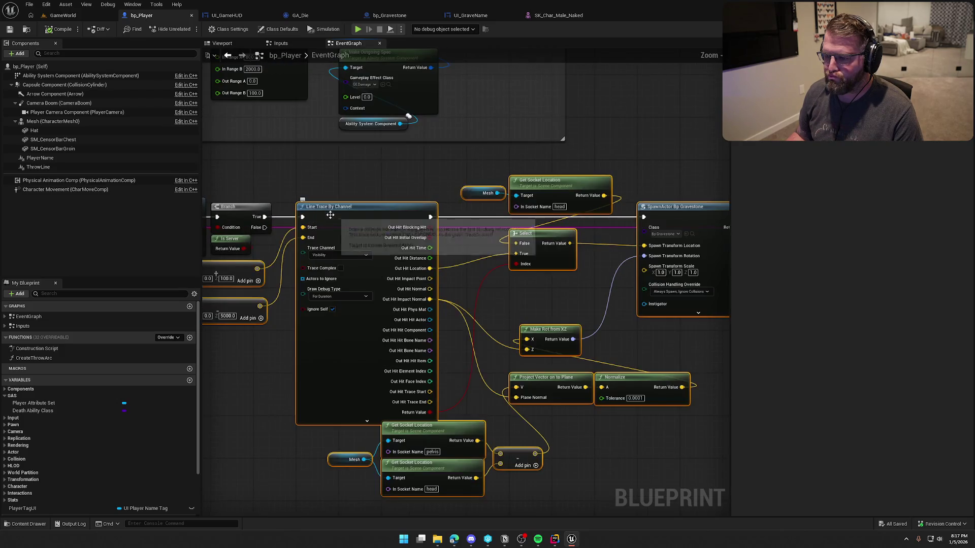
{"action": "left_click_drag", "start_coordinate": [599, 285], "coordinate": [320, 259]}
{"action": "mouse_move", "coordinate": [541, 266]}
{"action": "left_mouse_down"}
{"action": "mouse_move", "coordinate": [610, 375]}
{"action": "mouse_move", "coordinate": [473, 246]}
{"action": "mouse_move", "coordinate": [572, 229]}
{"action": "left_mouse_up"}
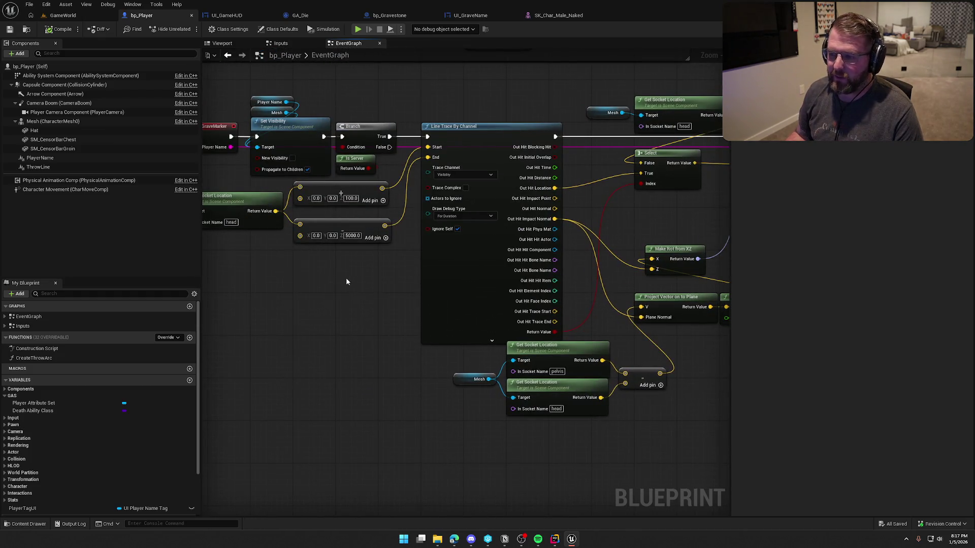
{"action": "left_click_drag", "start_coordinate": [685, 361], "coordinate": [525, 352]}
Reposition Make Rot, Project Vector, Normalize and the Get Socket Location group, then save bp_Player.
{"action": "left_click_drag", "start_coordinate": [526, 243], "coordinate": [553, 207]}
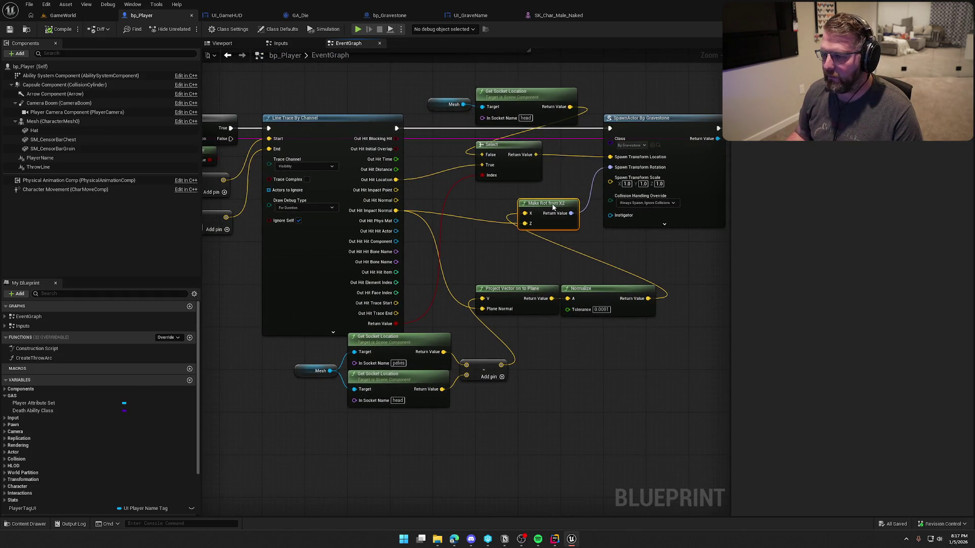
{"action": "left_click", "coordinate": [506, 285]}
{"action": "left_click", "coordinate": [584, 290], "text": "ctrl"}
{"action": "left_click_drag", "start_coordinate": [584, 289], "coordinate": [584, 247]}
{"action": "left_click", "coordinate": [580, 318]}
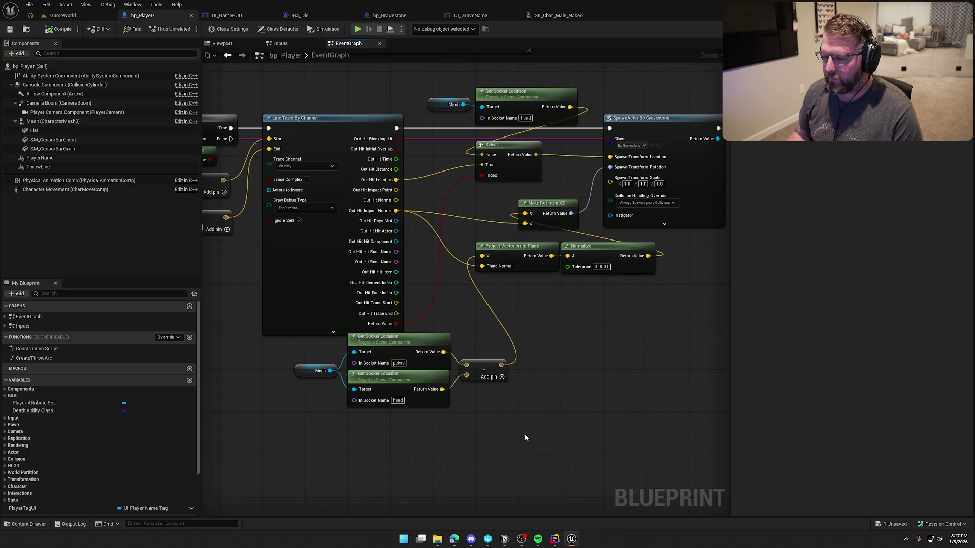
{"action": "left_click_drag", "start_coordinate": [525, 438], "coordinate": [295, 333]}
{"action": "mouse_move", "coordinate": [411, 359]}
{"action": "left_mouse_down"}
{"action": "mouse_move", "coordinate": [532, 333]}
{"action": "mouse_move", "coordinate": [539, 311]}
{"action": "left_mouse_up"}
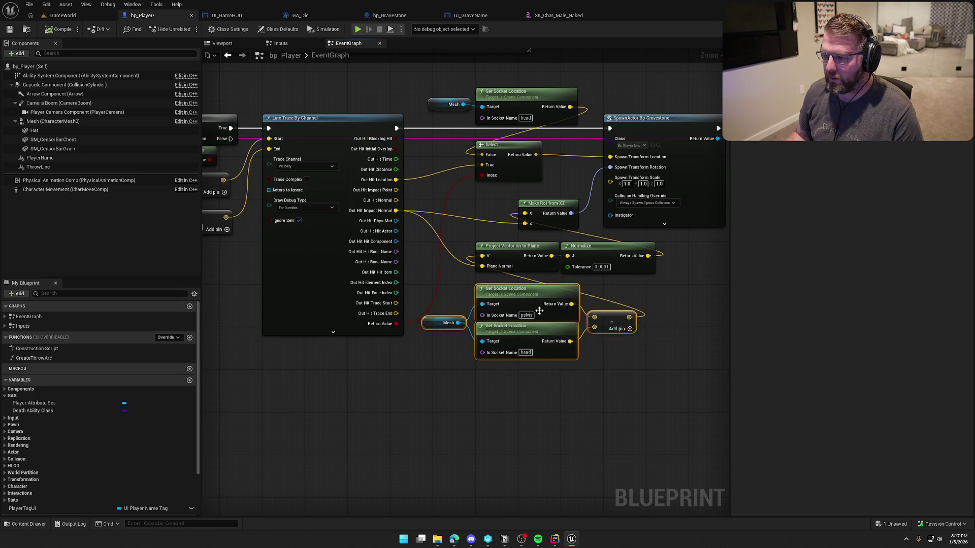
{"action": "left_click", "coordinate": [549, 405]}
{"action": "left_click_drag", "start_coordinate": [549, 405], "coordinate": [501, 465]}
{"action": "mouse_move", "coordinate": [495, 119]}
{"action": "left_mouse_down"}
{"action": "mouse_move", "coordinate": [537, 149]}
{"action": "mouse_move", "coordinate": [348, 139]}
{"action": "mouse_move", "coordinate": [546, 158]}
{"action": "left_mouse_up"}
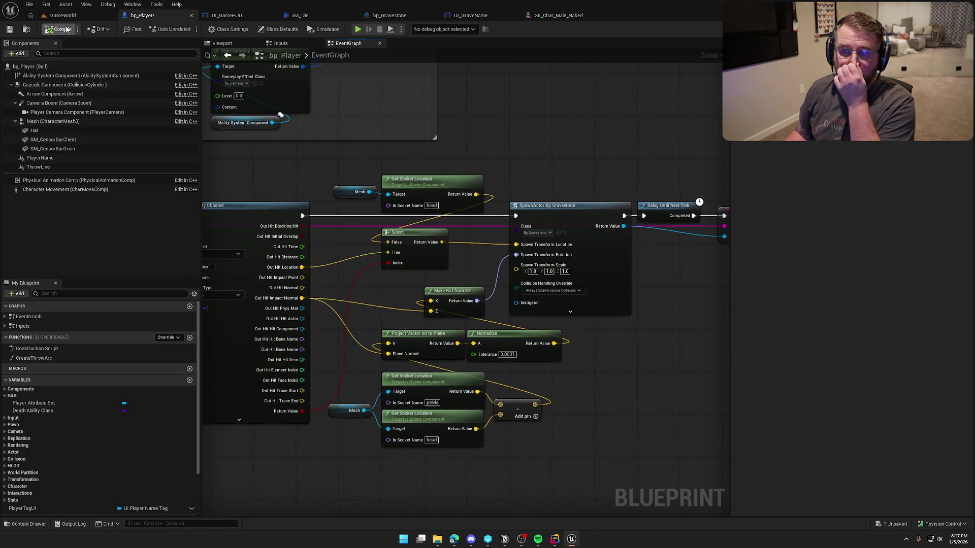
{"action": "key", "text": "ctrl+s"}
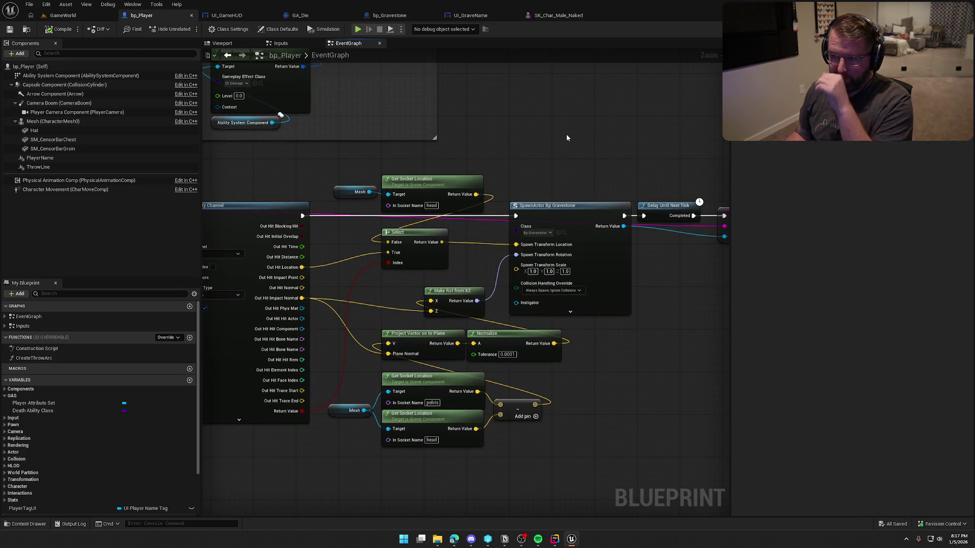
Close the SK_Char_Male_Naked, UI_GraveName, bp_Gravestone and GA_Die tabs; show UI_GameHUD without dashed outlines.
{"action": "left_click", "coordinate": [591, 15]}
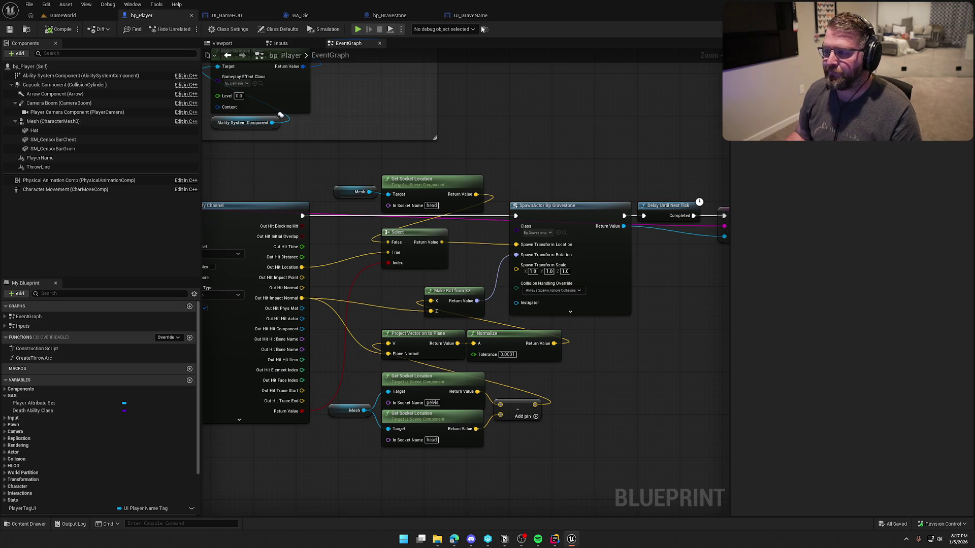
{"action": "middle_click", "coordinate": [458, 16]}
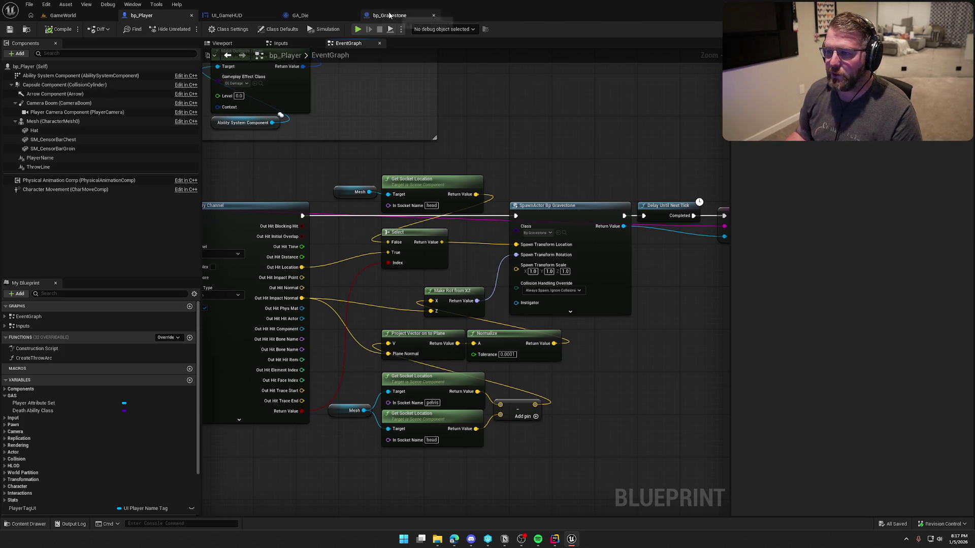
{"action": "middle_click", "coordinate": [391, 17]}
{"action": "middle_click", "coordinate": [326, 16]}
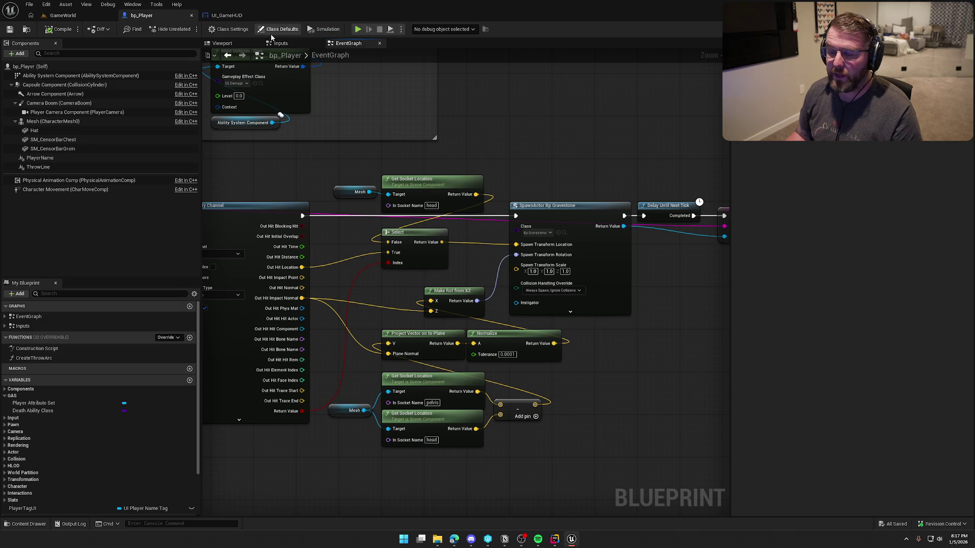
{"action": "left_click", "coordinate": [235, 16]}
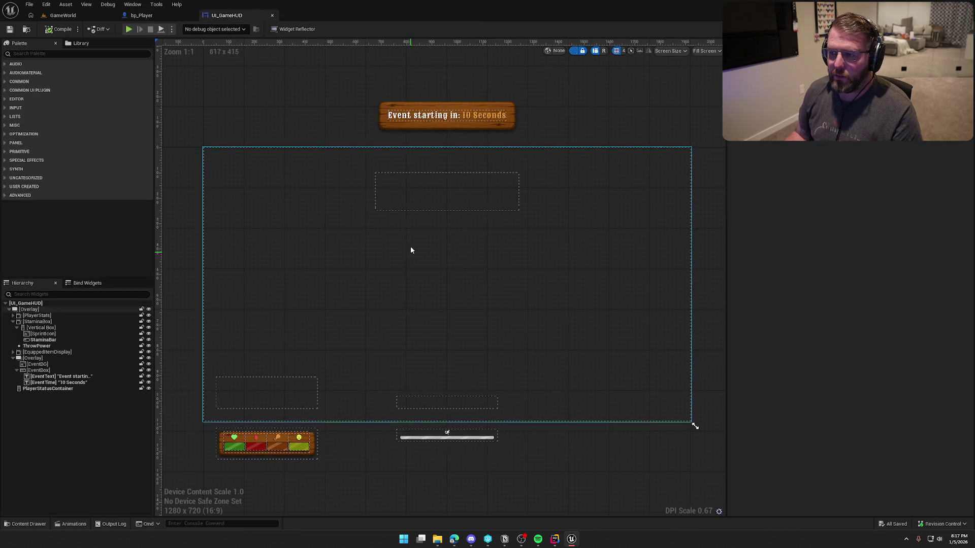
{"action": "left_click", "coordinate": [572, 51]}
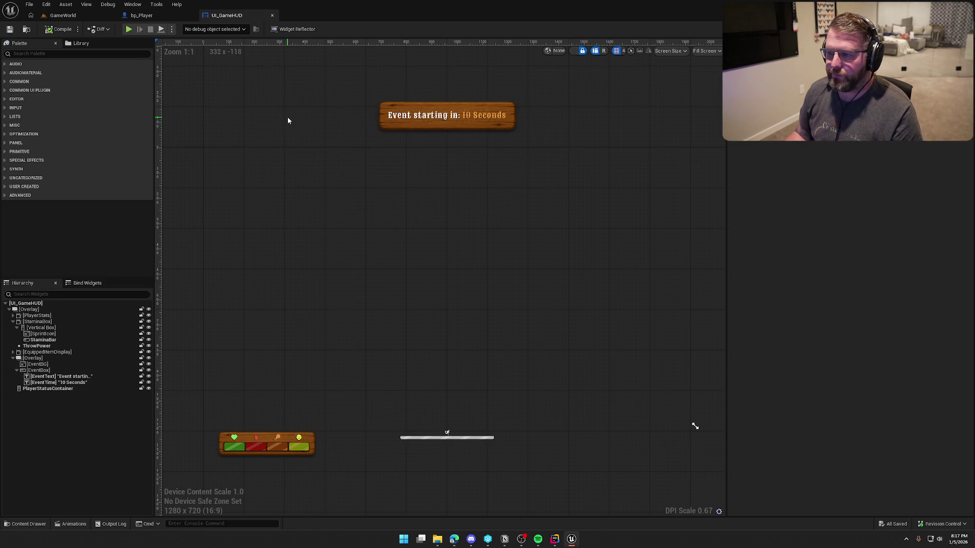
Return to bp_Player's event graph and pan to the Event SpawnGraveMarker chain.
{"action": "left_click", "coordinate": [151, 17]}
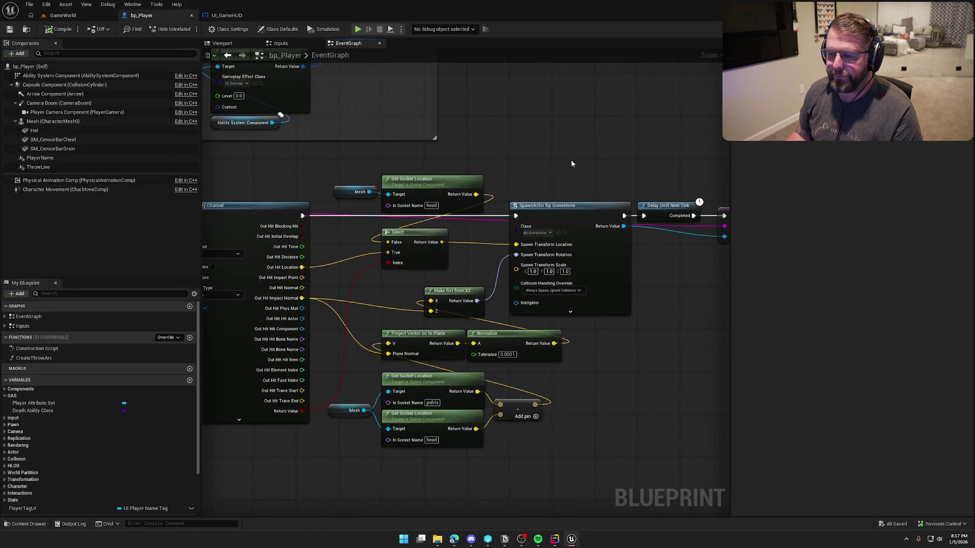
{"action": "left_click_drag", "start_coordinate": [571, 163], "coordinate": [472, 162]}
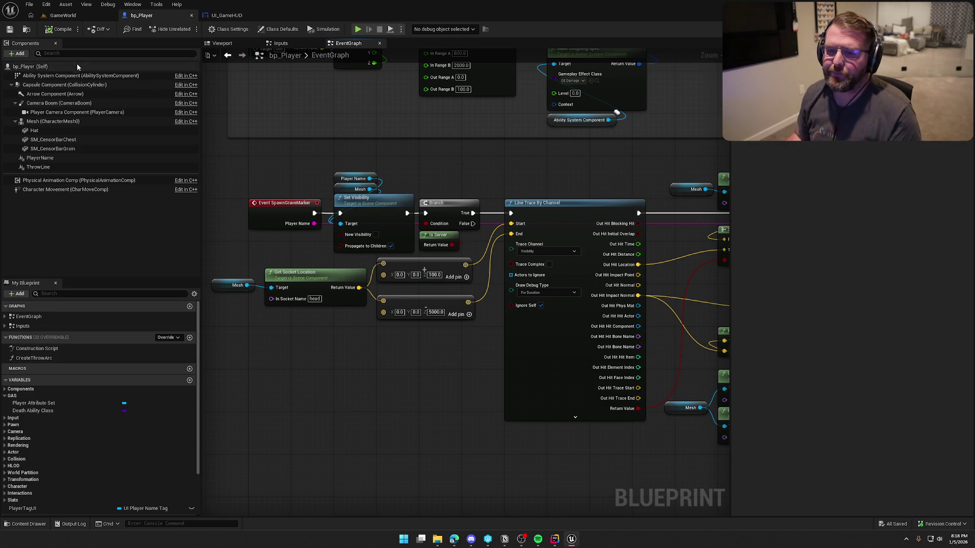
Switch to GameWorld, collapse Art and UI in the Content Drawer, view the Maps levels, then close it.
{"action": "left_click", "coordinate": [63, 15]}
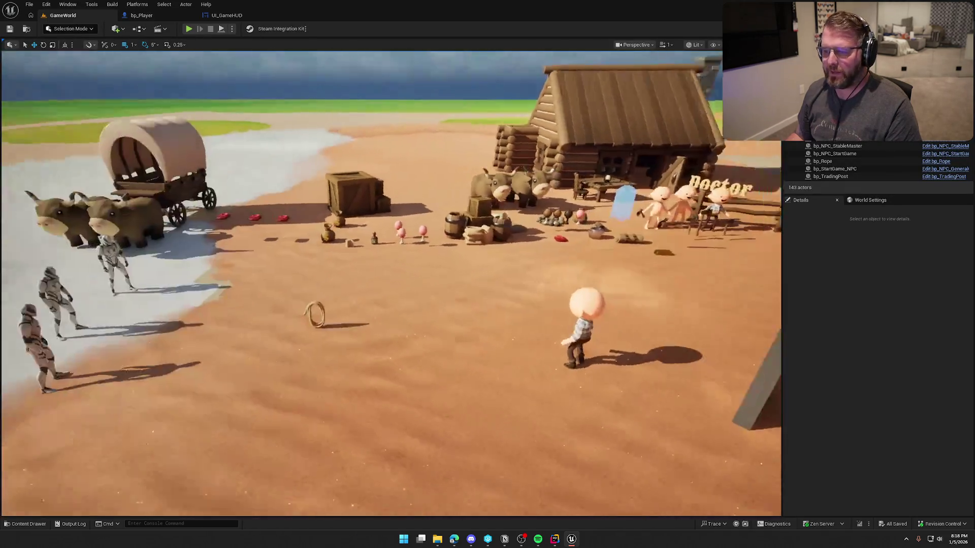
{"action": "key", "text": "ctrl+space"}
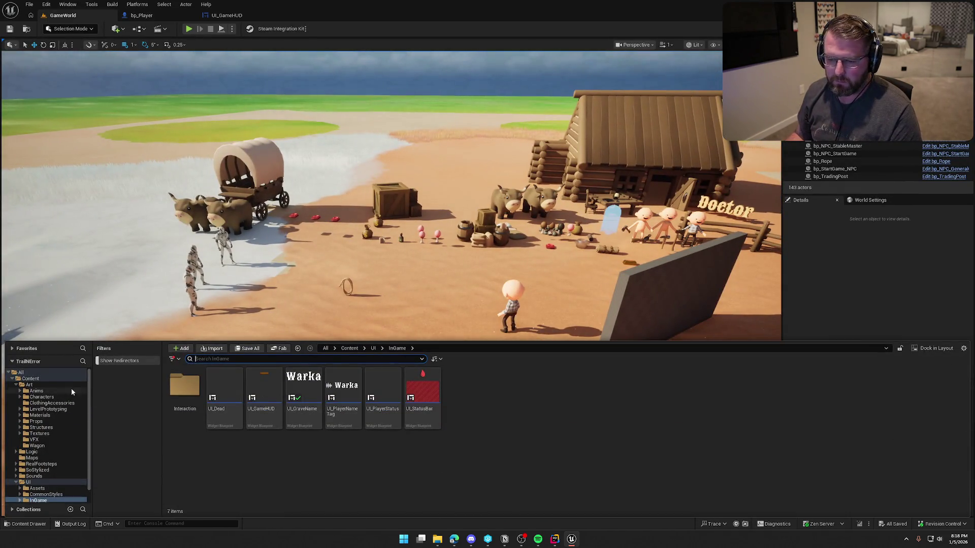
{"action": "left_click", "coordinate": [16, 385]}
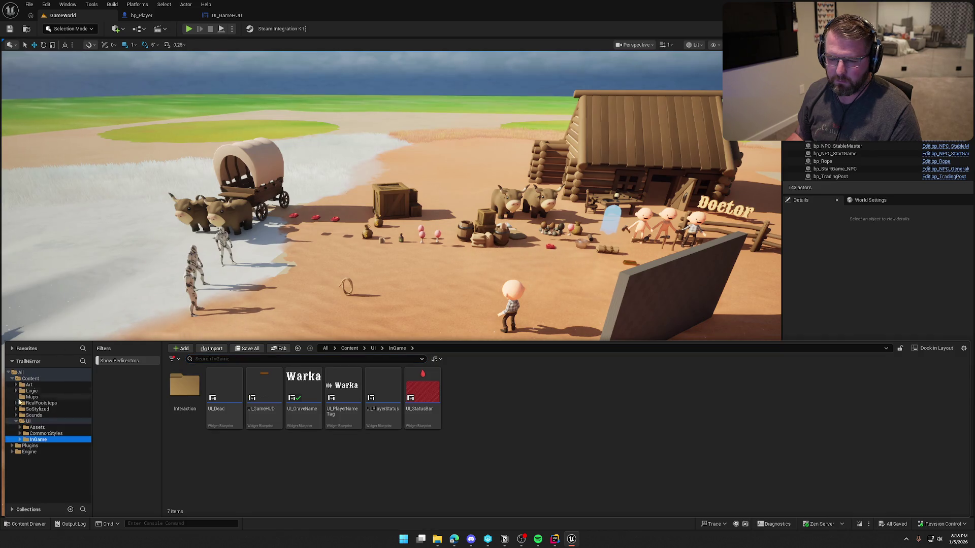
{"action": "left_click", "coordinate": [16, 422]}
{"action": "left_click", "coordinate": [32, 397]}
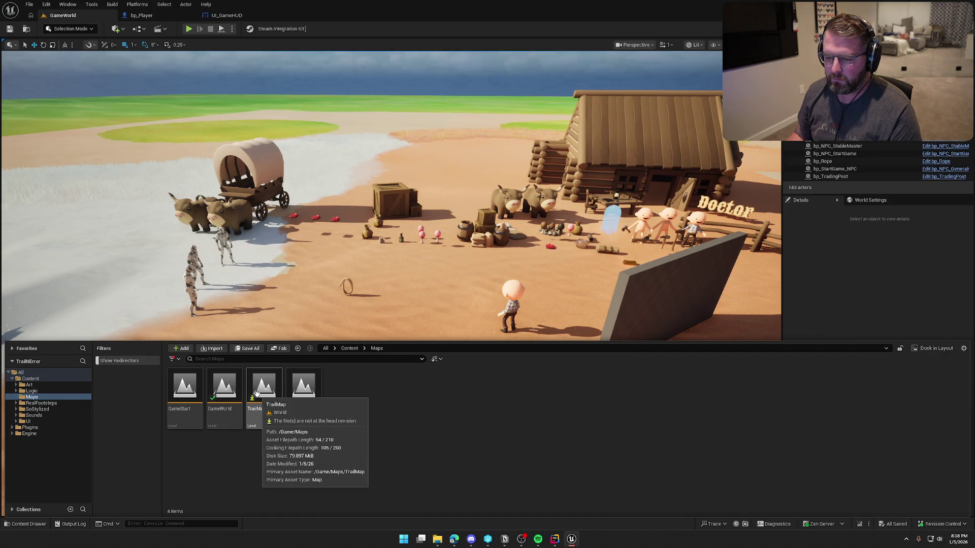
{"action": "left_click", "coordinate": [800, 251]}
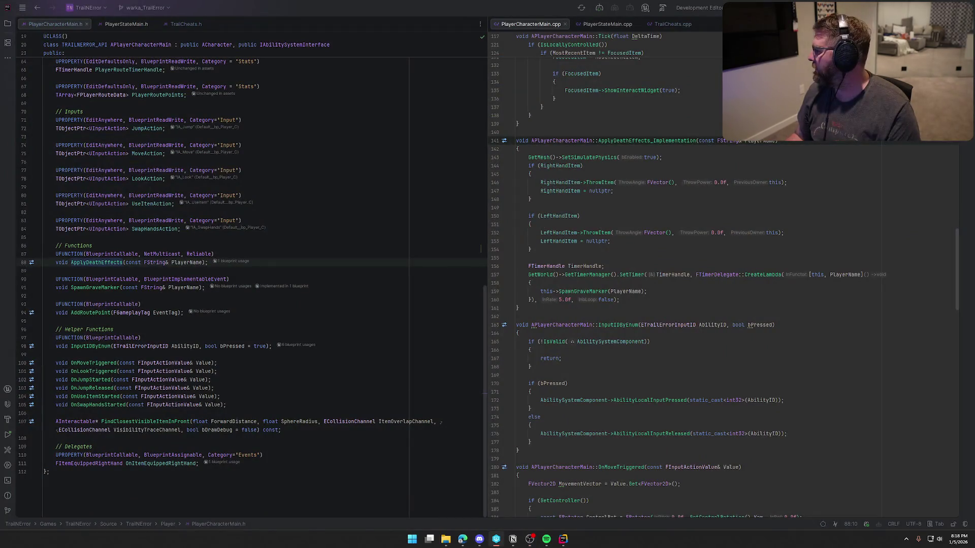
In Rider, unsplit the editor view and close the remaining TrailCheats.cpp tab.
{"action": "left_click", "coordinate": [431, 12]}
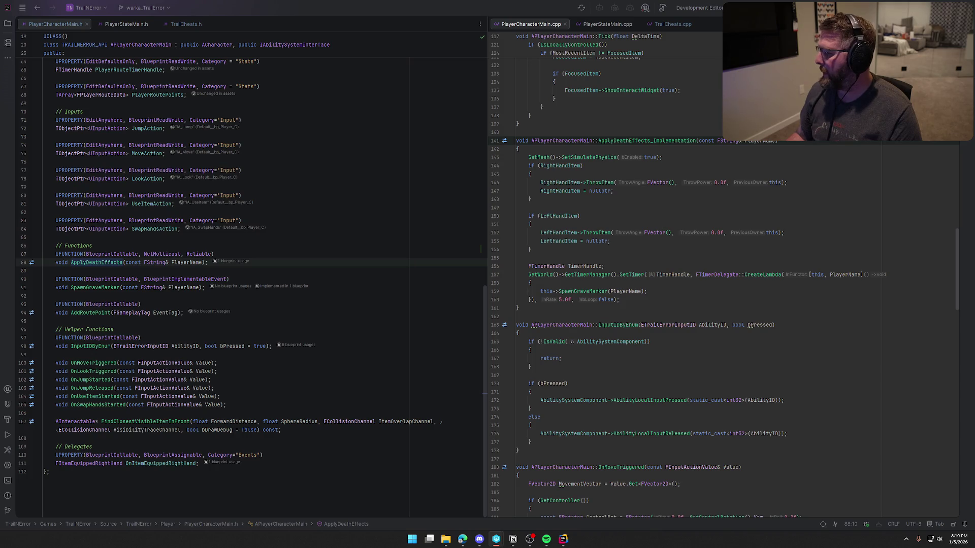
{"action": "key", "text": "alt+Tab"}
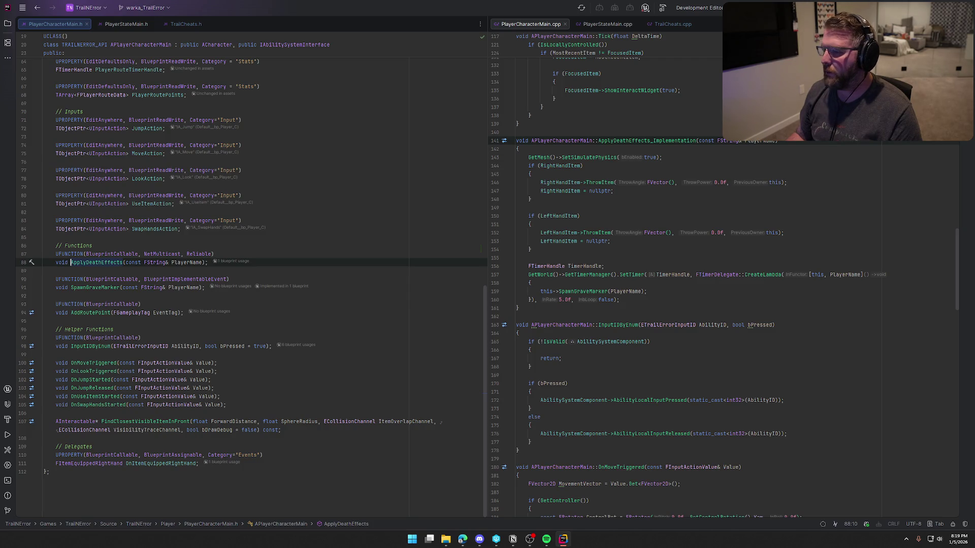
{"action": "left_click", "coordinate": [62, 22]}
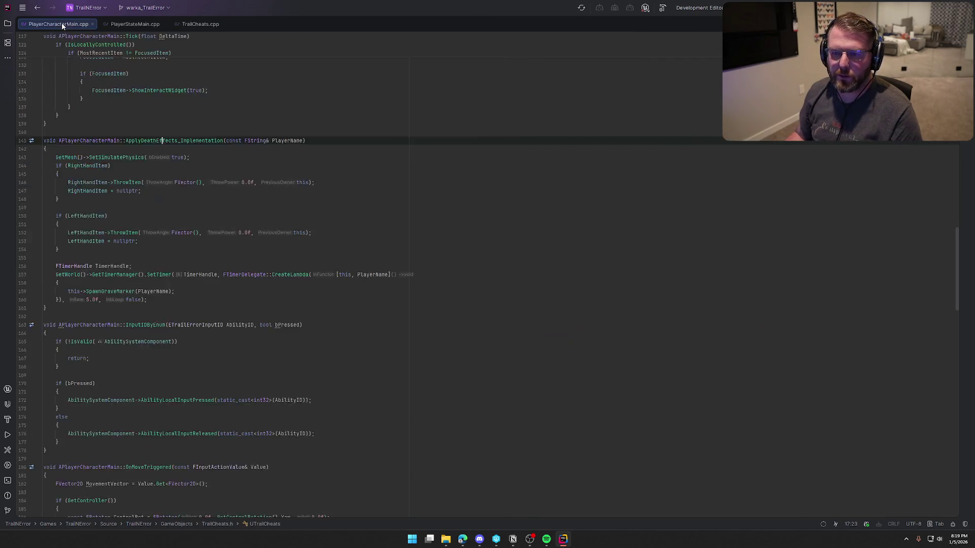
{"action": "left_click", "coordinate": [70, 23]}
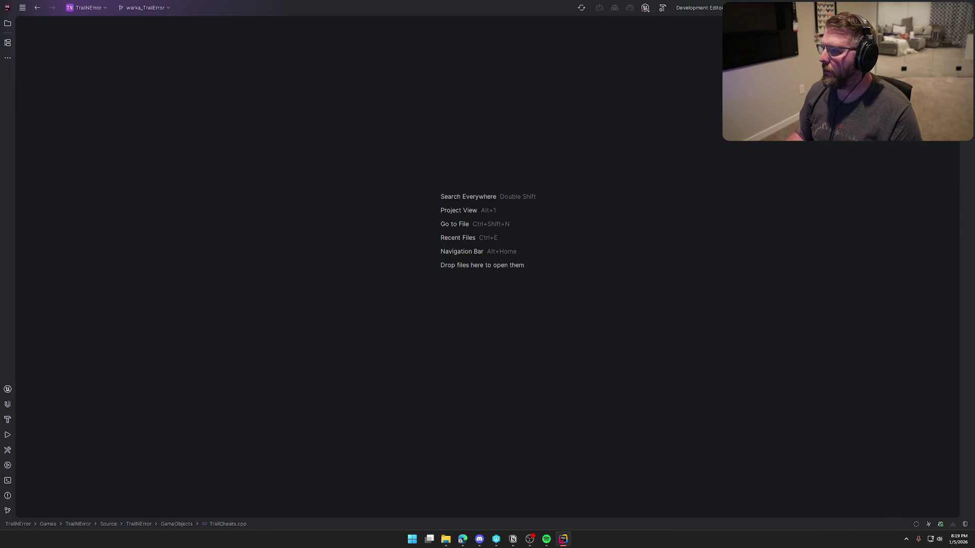
Build and launch the TrailNError project with Shift+F10, hide the build log, and return to Unreal.
{"action": "key", "text": "shift+F10"}
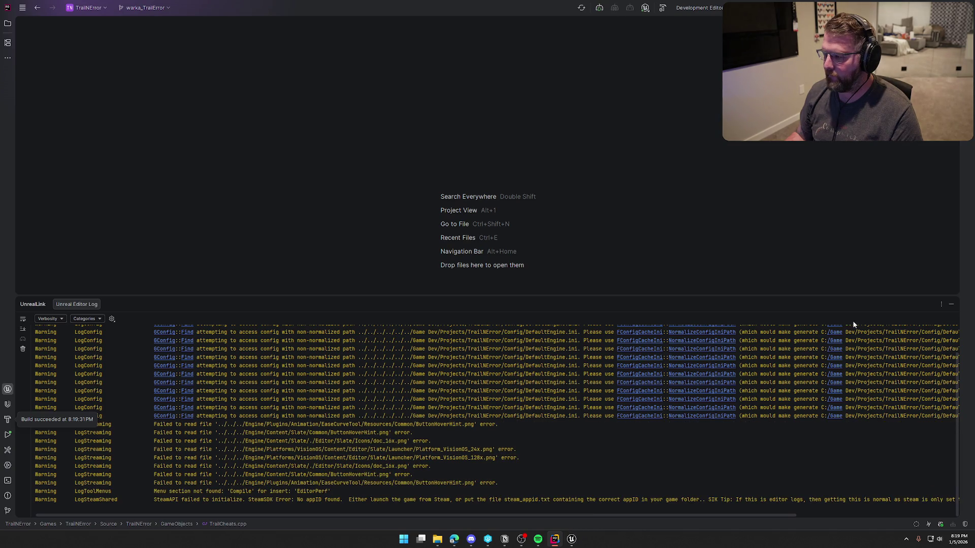
{"action": "left_click", "coordinate": [951, 305]}
{"action": "left_click", "coordinate": [571, 539]}
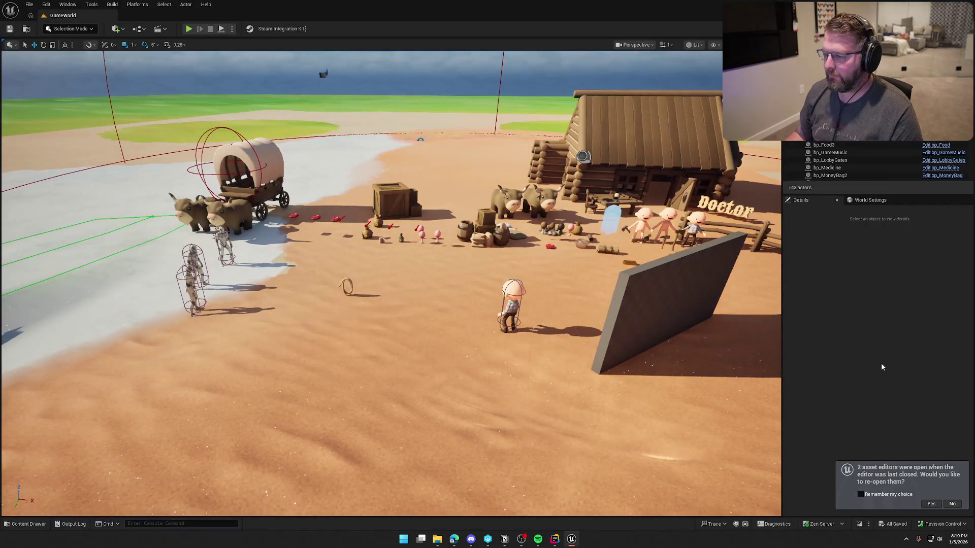
Open the TrailMap level from the Content Drawer's Maps and start Play In Editor with Alt+P.
{"action": "key", "text": "ctrl+space"}
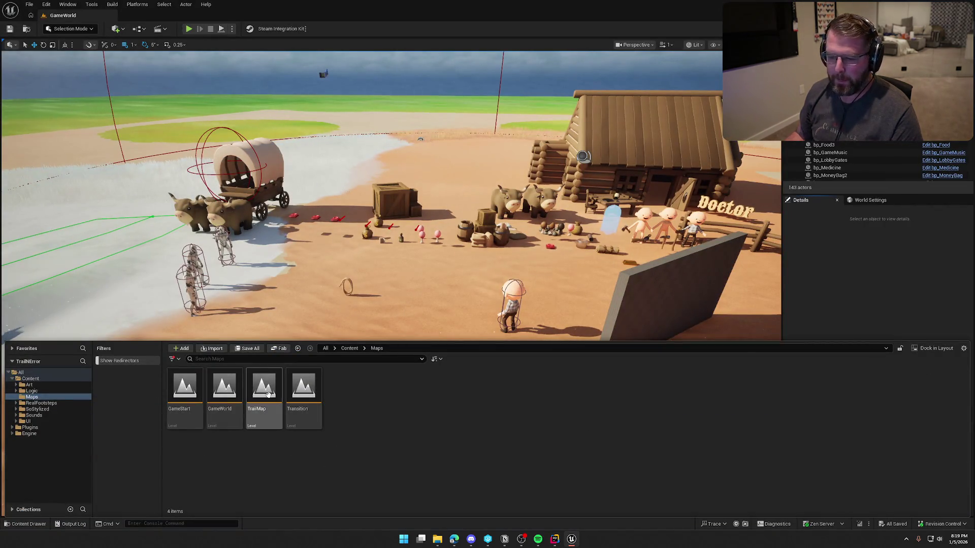
{"action": "left_click", "coordinate": [268, 395]}
{"action": "double_click", "coordinate": [268, 395]}
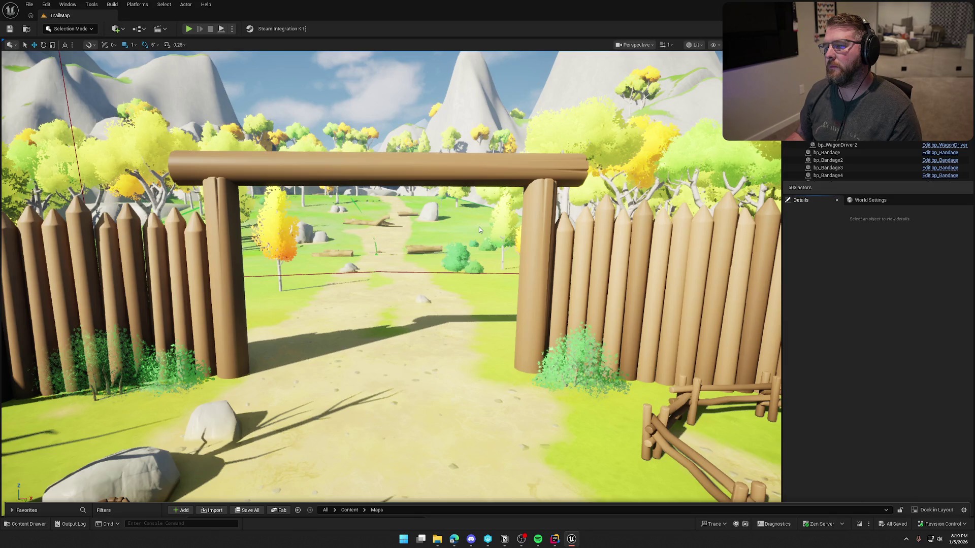
{"action": "left_click", "coordinate": [444, 224]}
{"action": "key", "text": "Escape"}
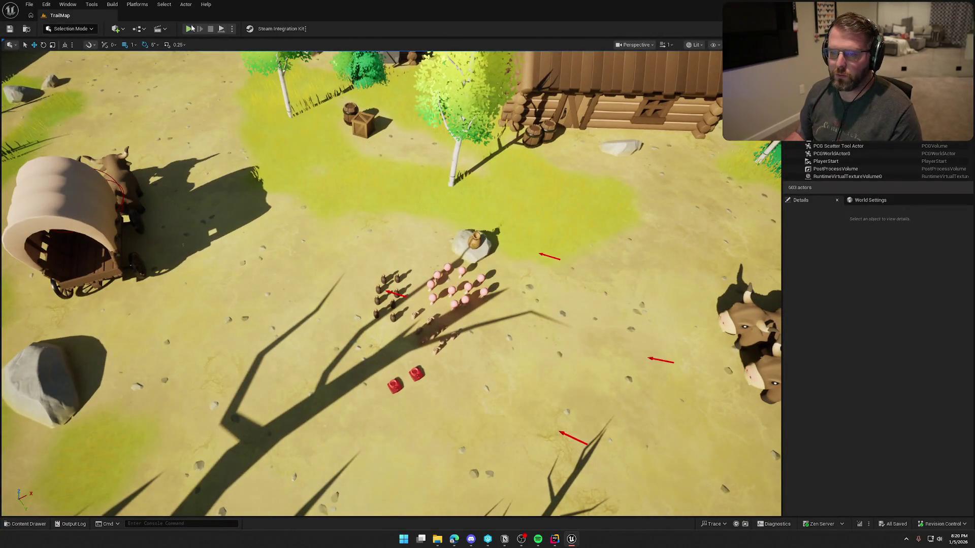
{"action": "key", "text": "alt+p"}
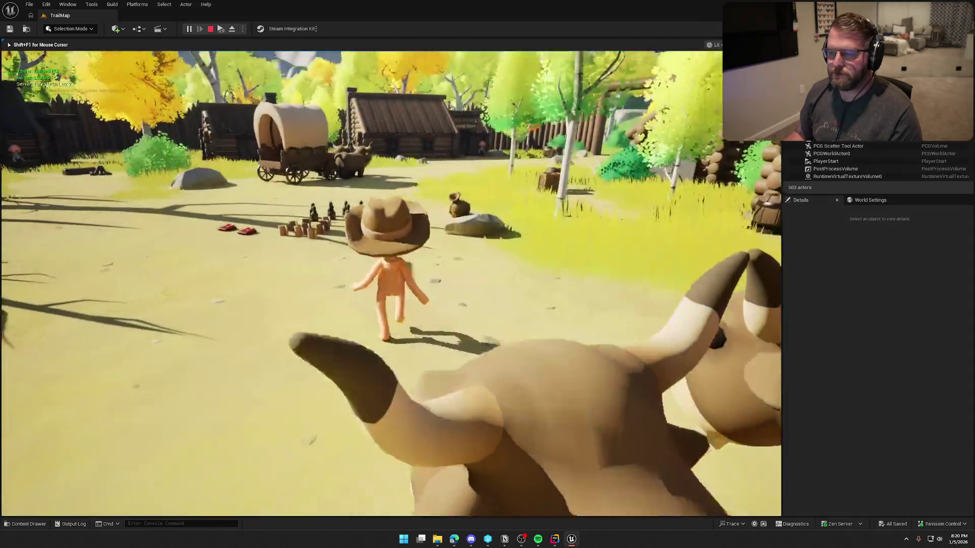
Walk the character to the wagon and enable the GodMode cheat from the console.
{"action": "key", "text": "w"}
{"action": "key", "text": "w"}
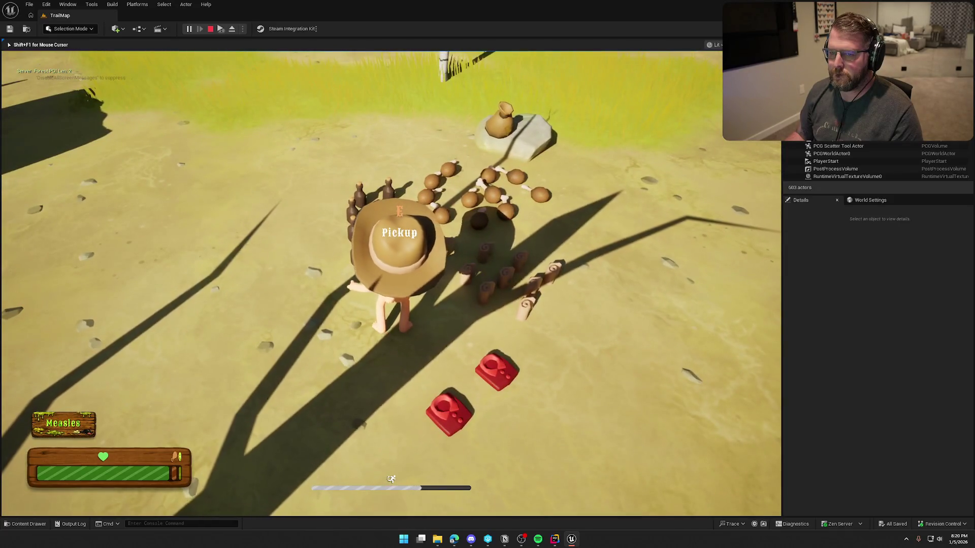
{"action": "key", "text": "w"}
{"action": "key", "text": "grave"}
{"action": "key", "text": "Up"}
{"action": "key", "text": "Up"}
{"action": "key", "text": "Up"}
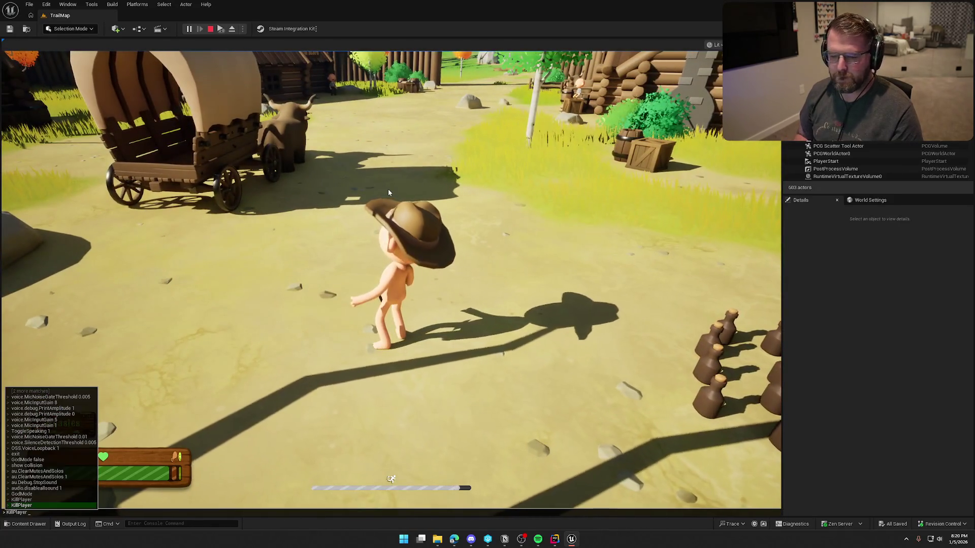
{"action": "key", "text": "Return"}
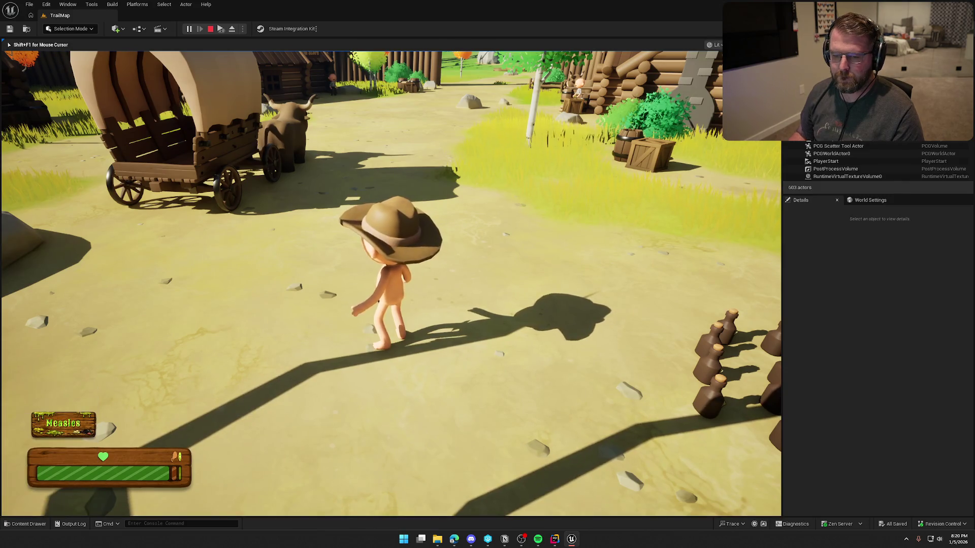
{"action": "key", "text": "w"}
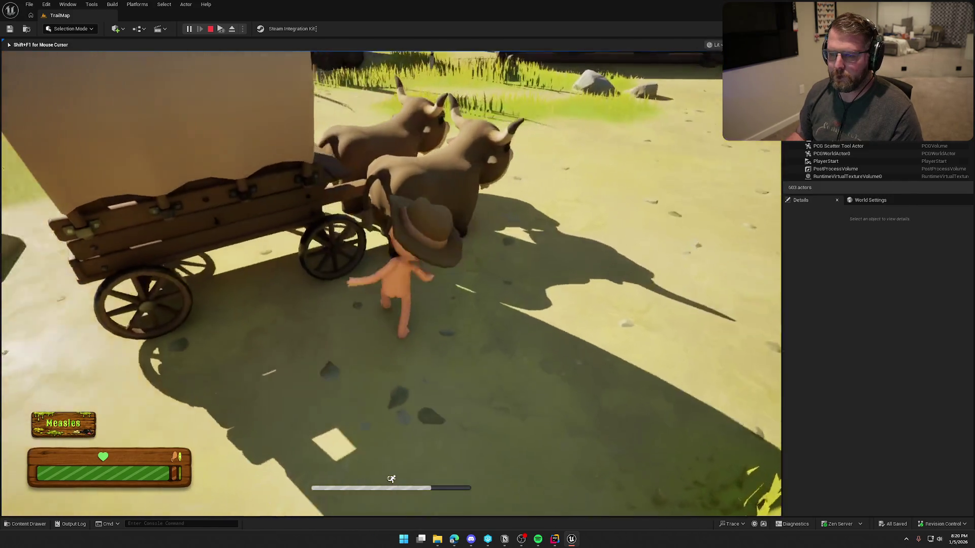
Interact with the wagon to drive it across the meadows while the HUD shows Measles.
{"action": "key", "text": "e"}
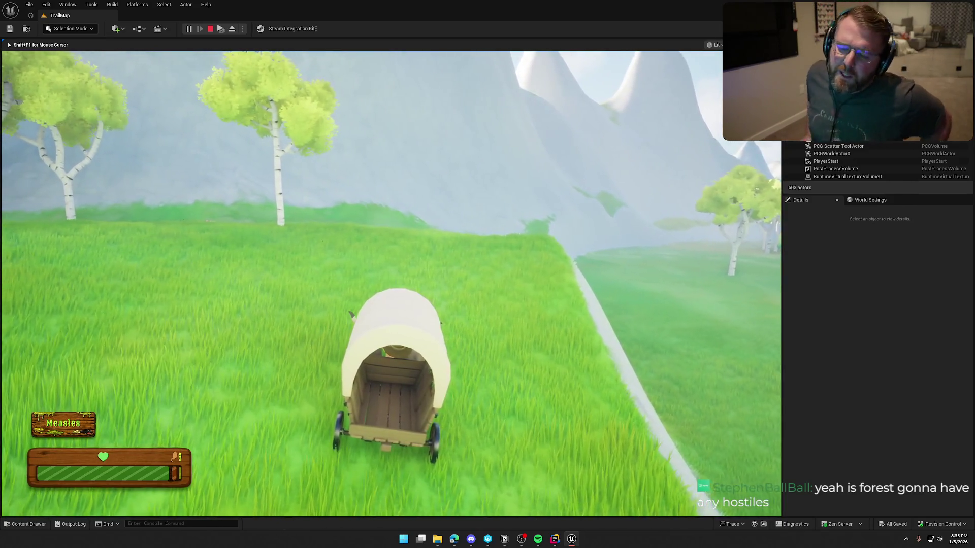
Stop the play session and fly the editor camera over the grassy hills toward the mountains.
{"action": "key", "text": "Escape"}
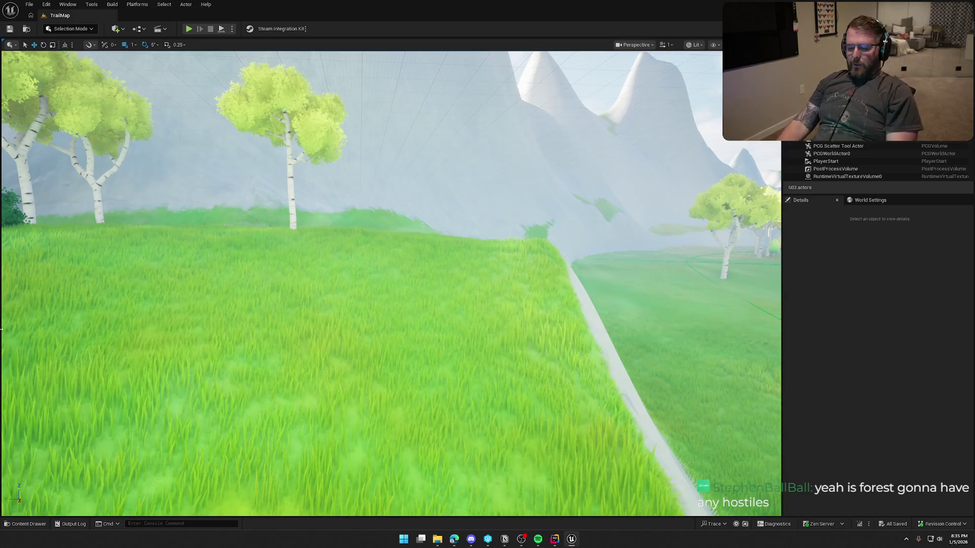
{"action": "mouse_move", "coordinate": [2, 329]}
{"action": "left_mouse_down"}
{"action": "mouse_move", "coordinate": [152, 325]}
{"action": "mouse_move", "coordinate": [378, 269]}
{"action": "left_mouse_up"}
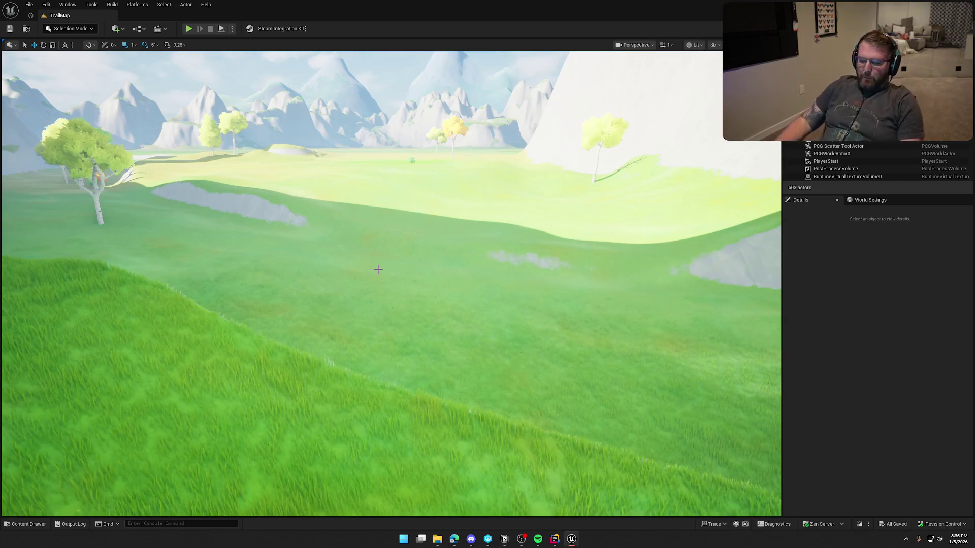
{"action": "mouse_move", "coordinate": [256, 285]}
{"action": "left_mouse_down"}
{"action": "mouse_move", "coordinate": [257, 324]}
{"action": "mouse_move", "coordinate": [256, 246]}
{"action": "left_mouse_up"}
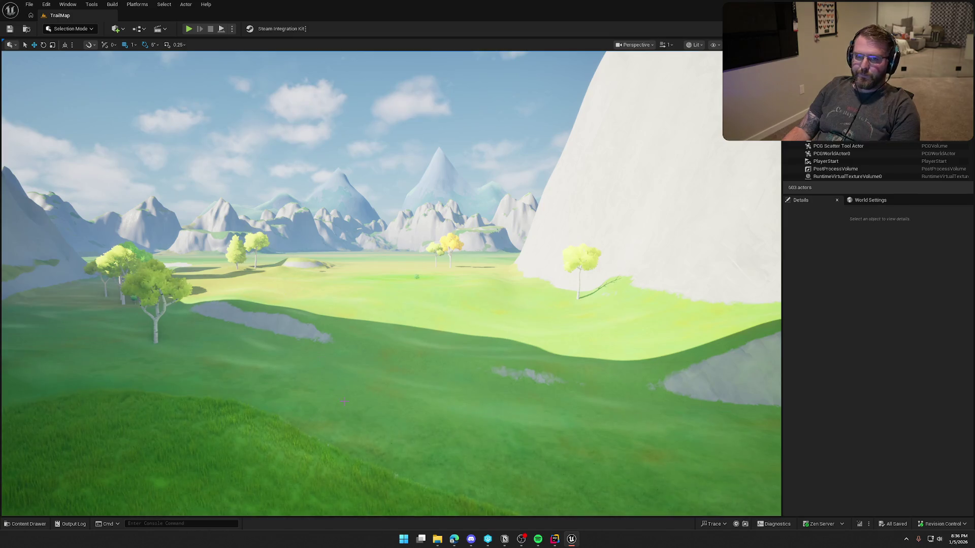